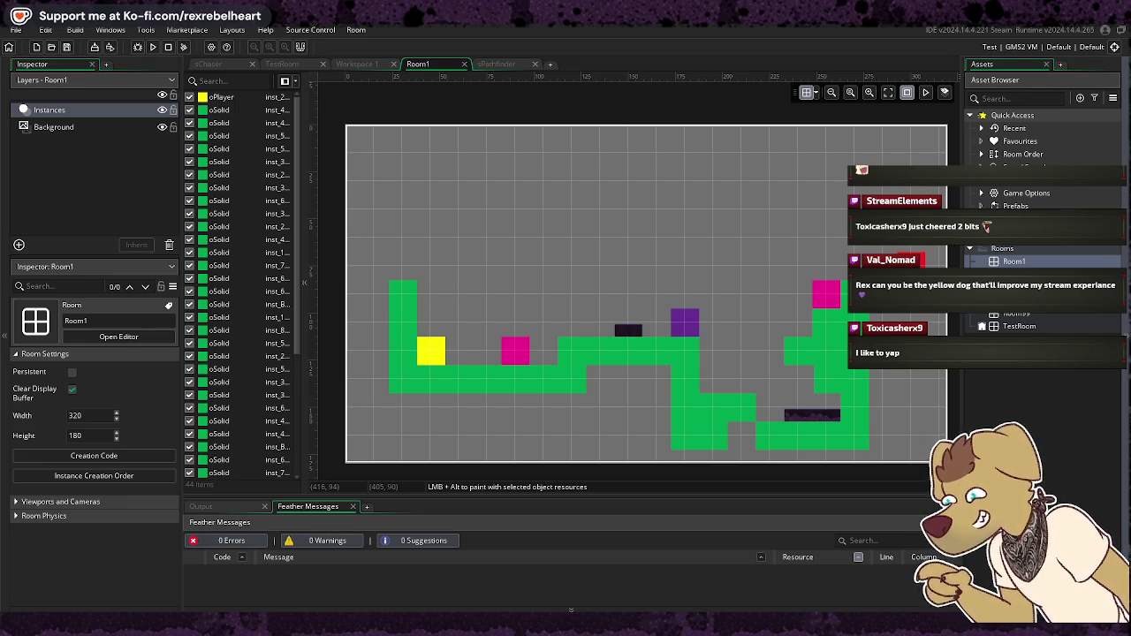
Step: Create a new room, rename it MainMenu, and drag it above Room1 in the Asset Browser
{"action": "right_click", "coordinate": [1058, 373]}
{"action": "mouse_move", "coordinate": [1008, 374]}
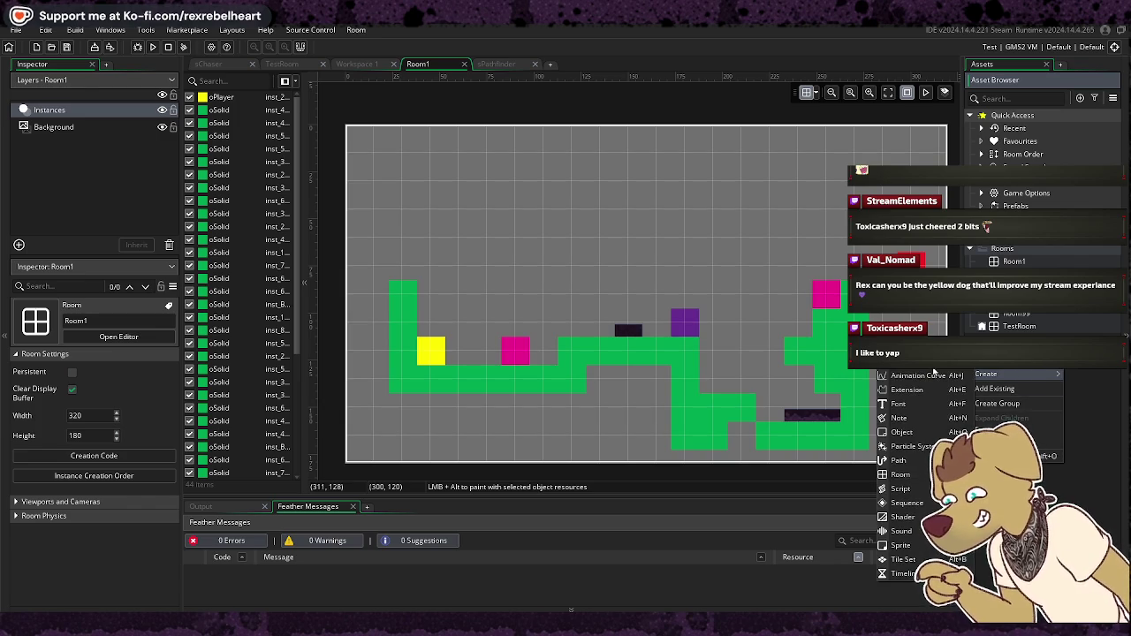
{"action": "left_click", "coordinate": [902, 475]}
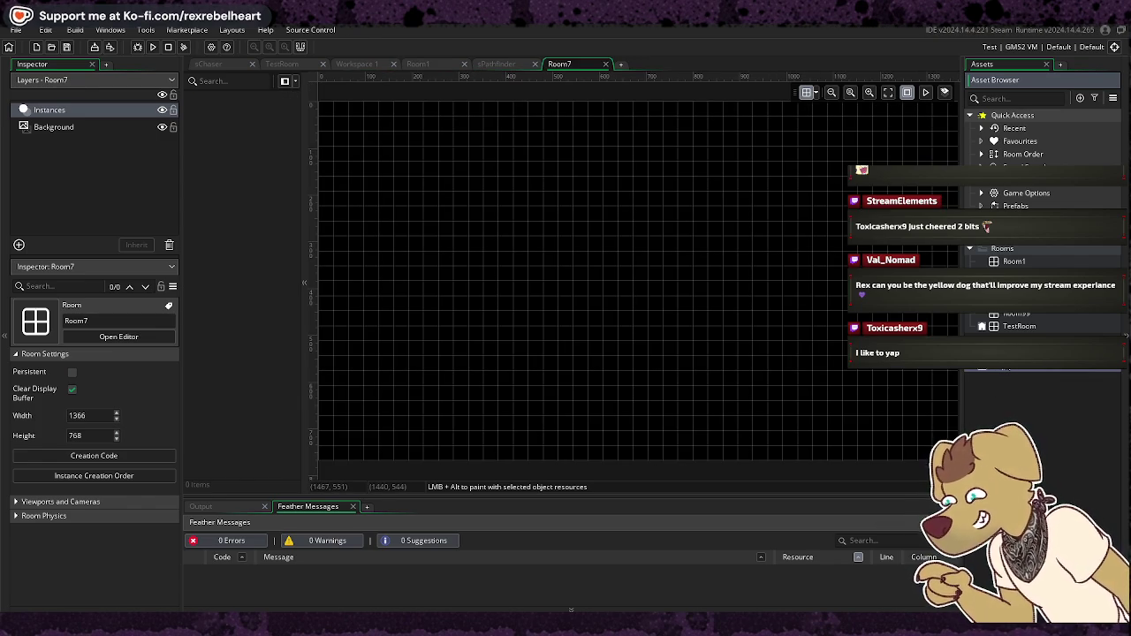
{"action": "key", "text": "Return"}
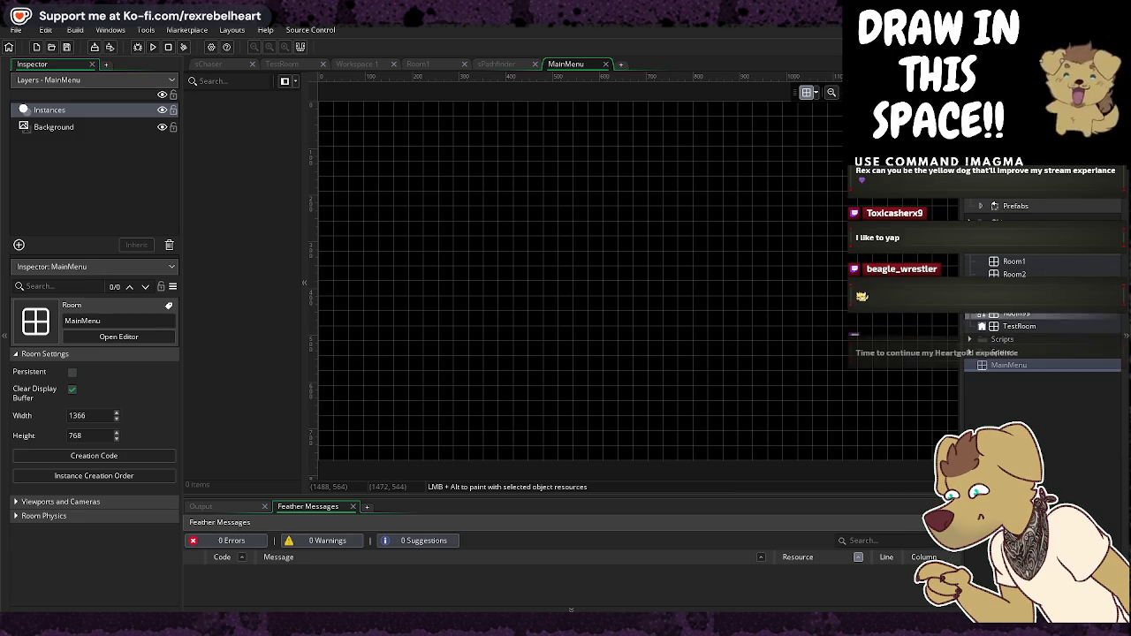
{"action": "left_click_drag", "start_coordinate": [1025, 264], "coordinate": [1023, 261]}
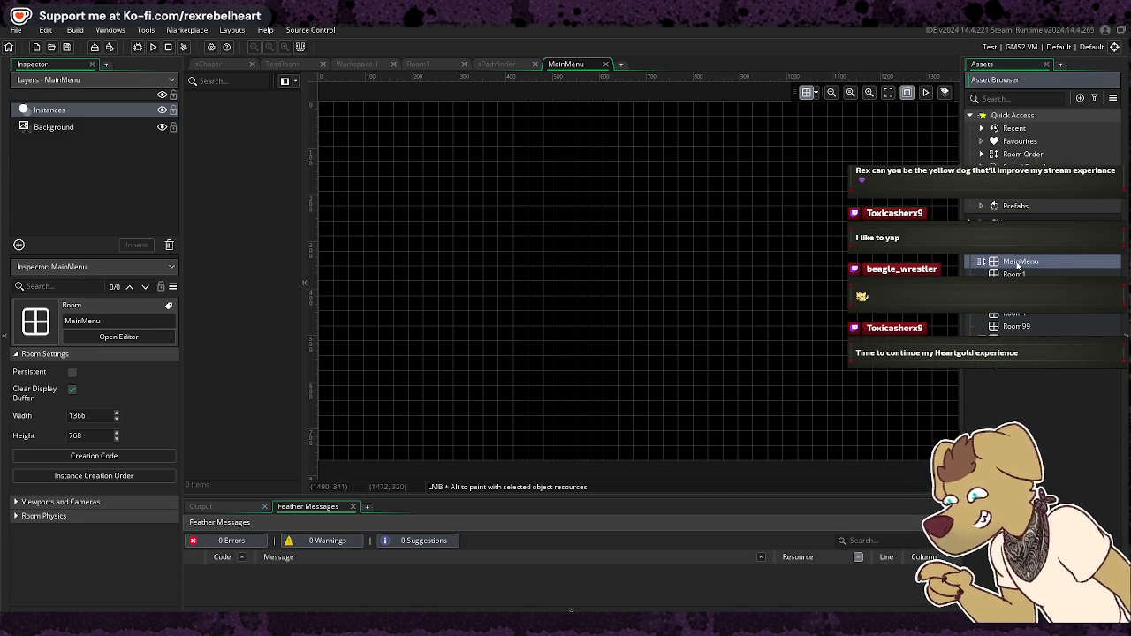
Step: In the Room Order manager, move MainMenu to the top so the game starts there
{"action": "right_click", "coordinate": [1018, 265]}
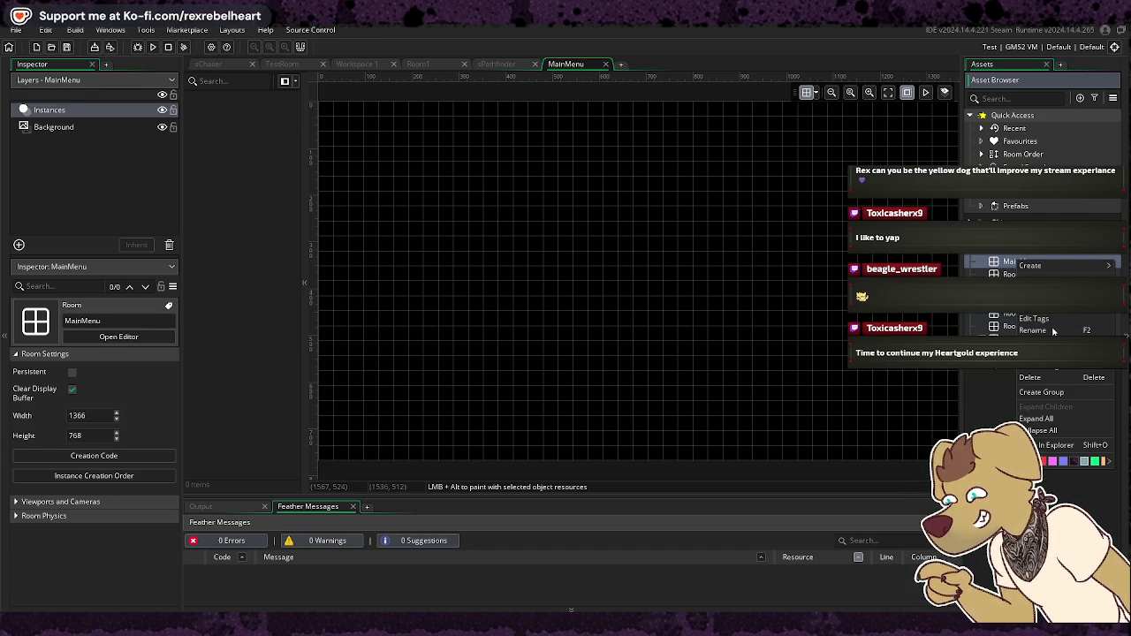
{"action": "key", "text": "Escape"}
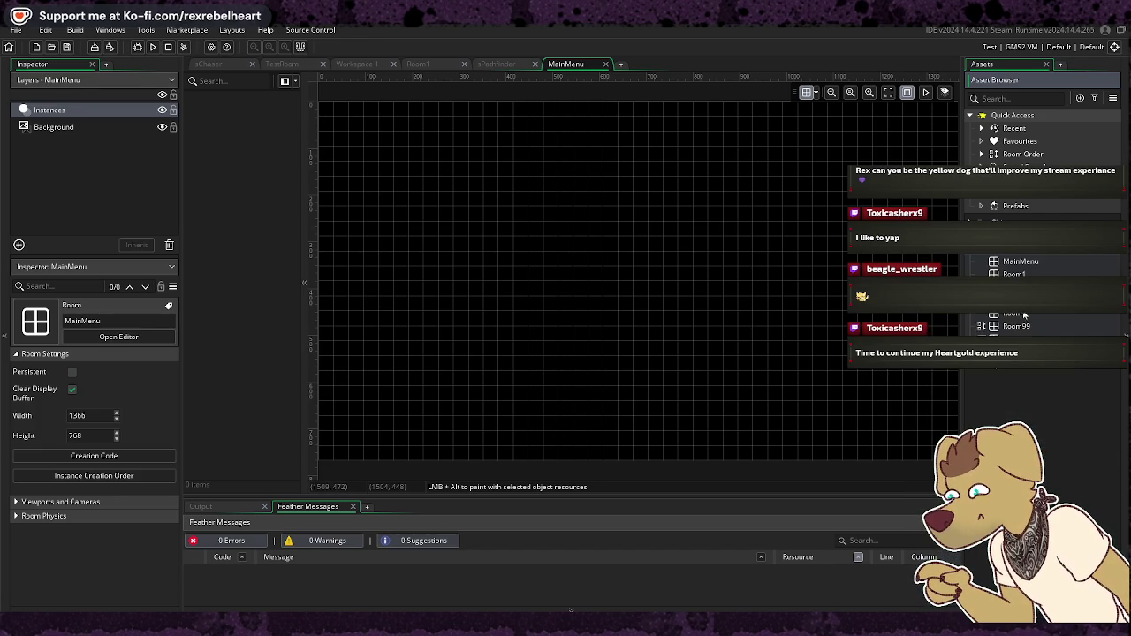
{"action": "right_click", "coordinate": [1022, 263]}
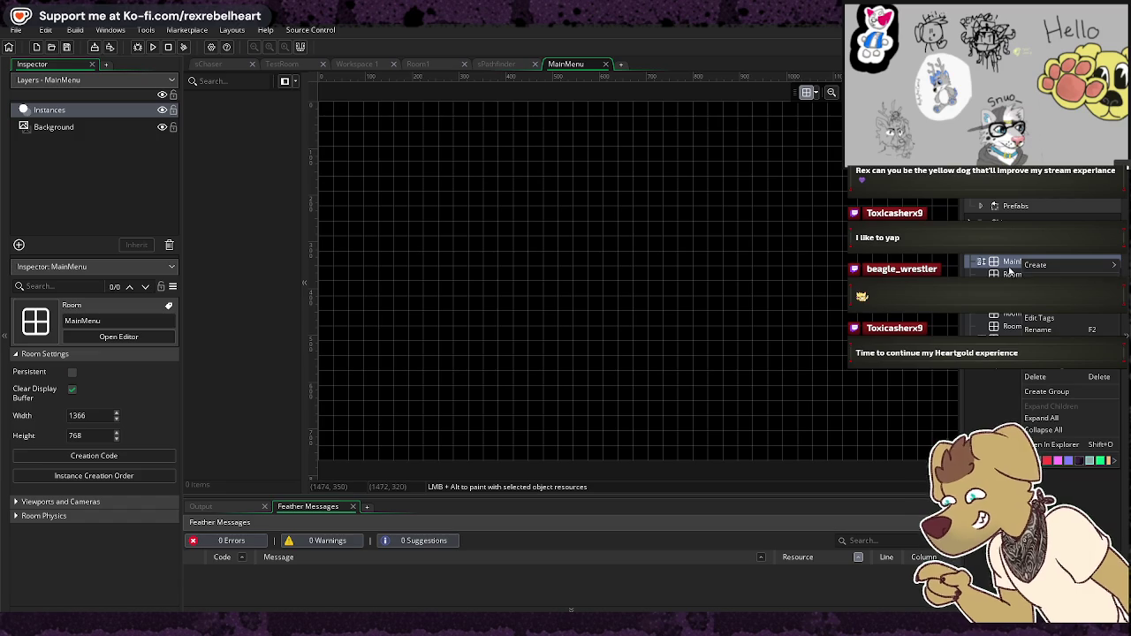
{"action": "mouse_move", "coordinate": [1061, 265]}
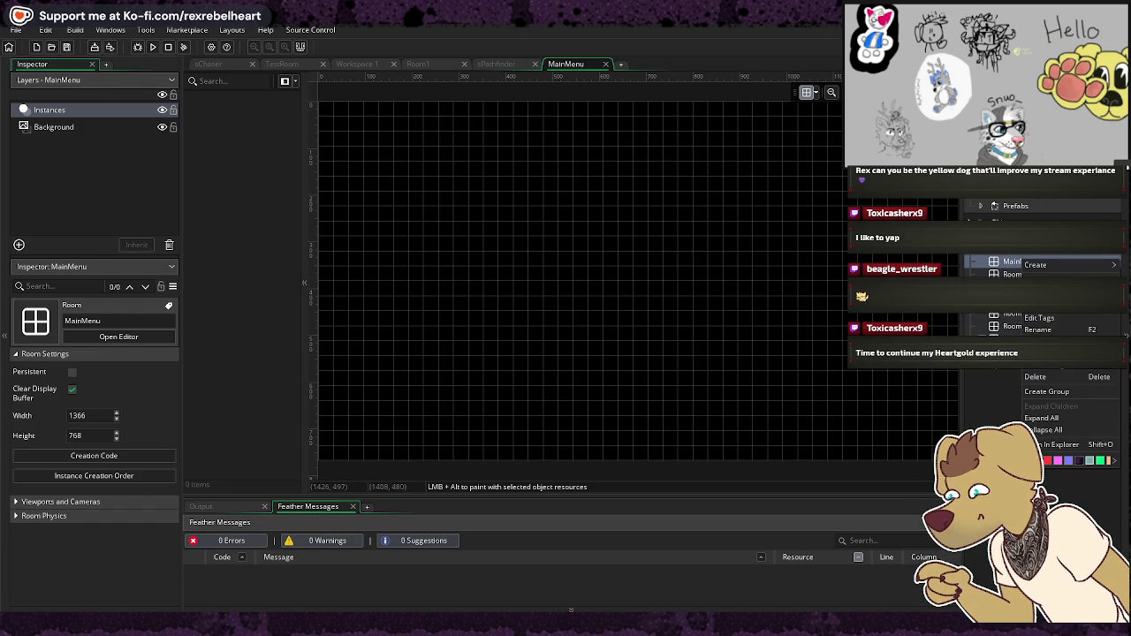
{"action": "left_click", "coordinate": [1060, 358]}
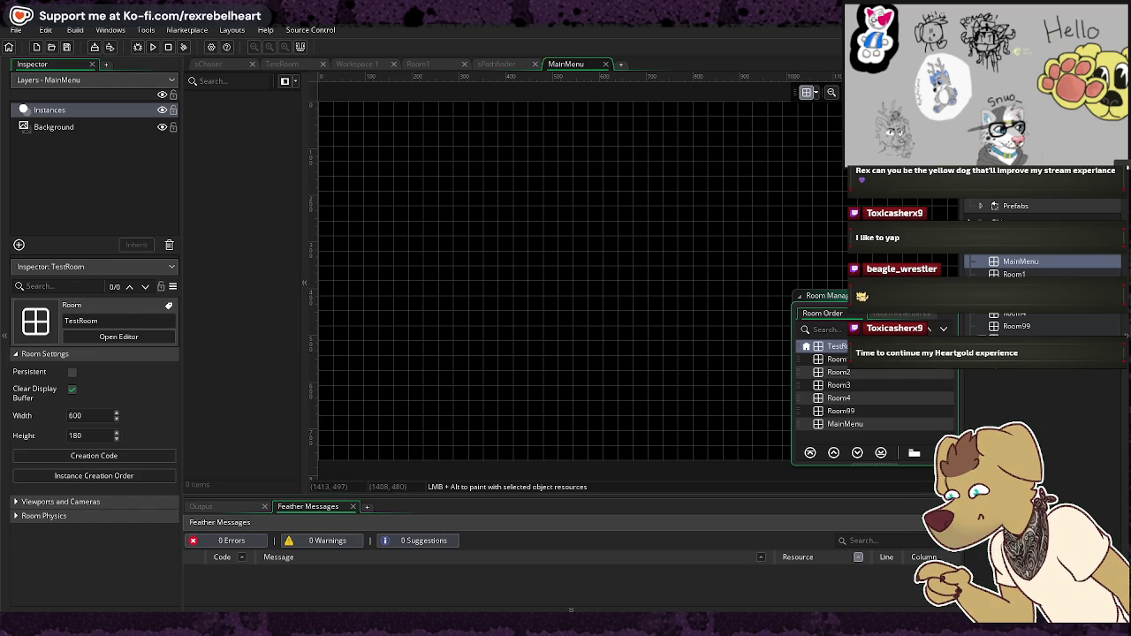
{"action": "left_click", "coordinate": [844, 423]}
{"action": "left_click", "coordinate": [809, 453]}
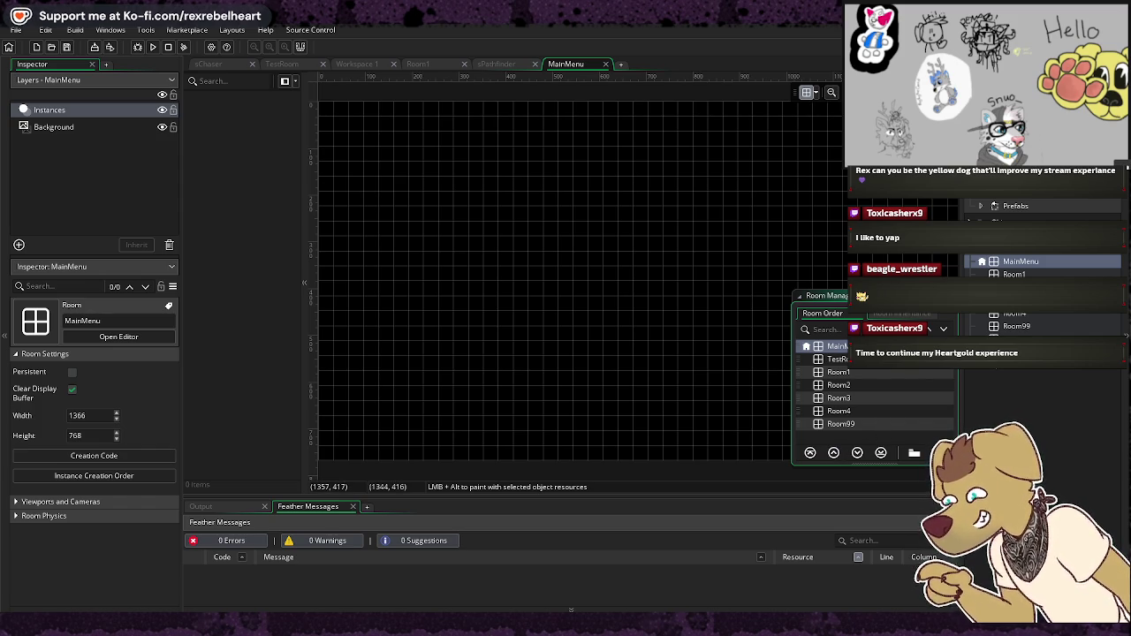
{"action": "key", "text": "Escape"}
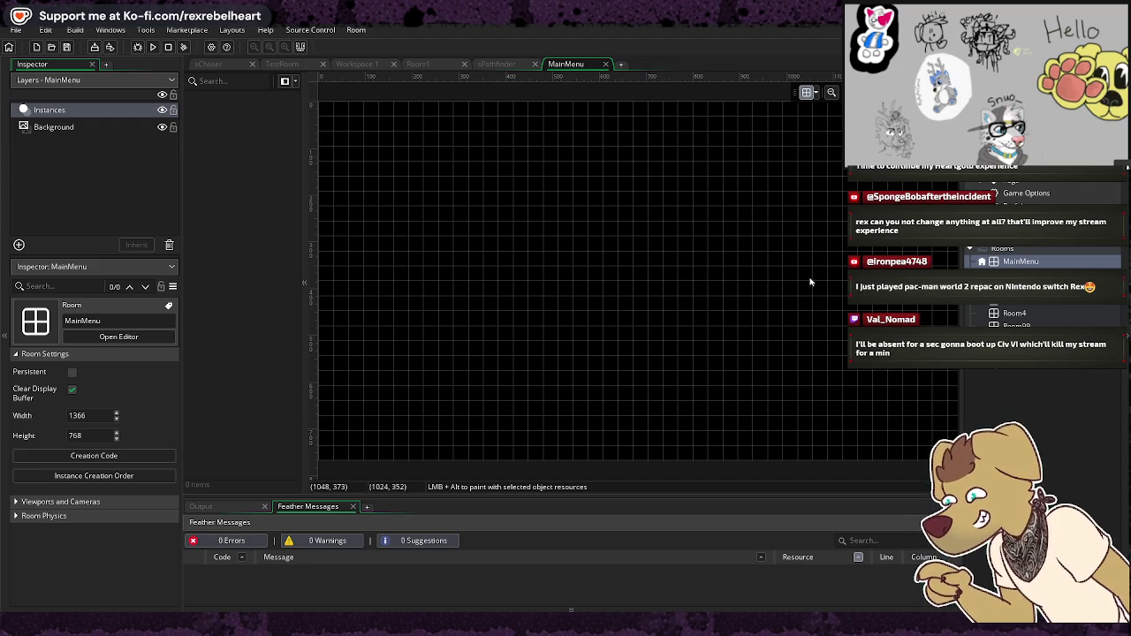
Step: Look at the MainMenu room's Background layer properties, then return to the Instances layer
{"action": "right_click", "coordinate": [1044, 262]}
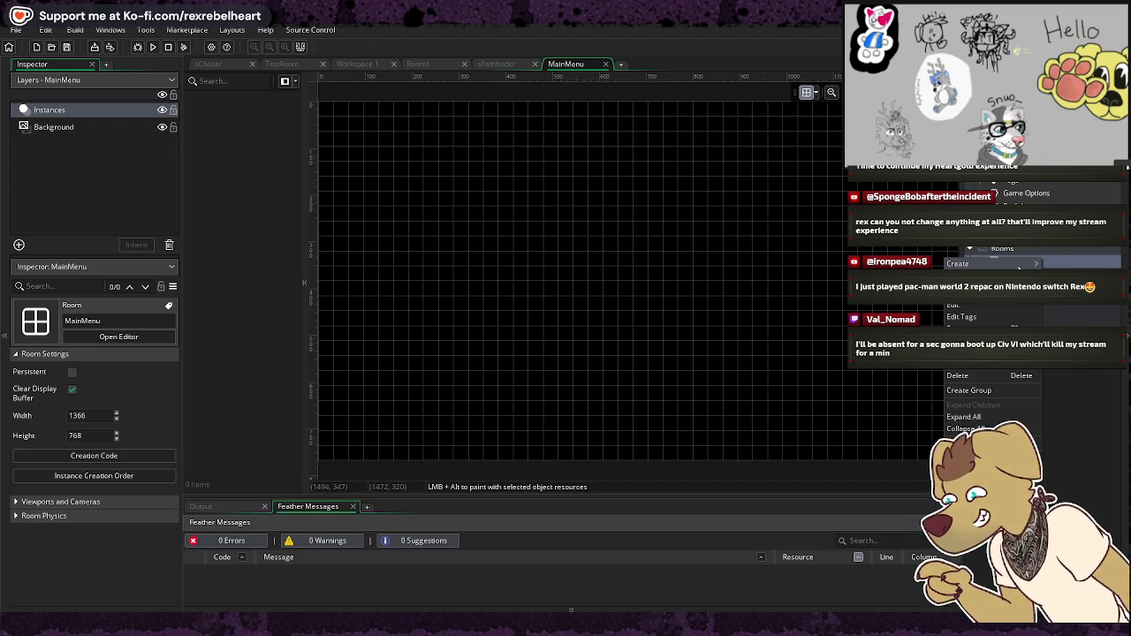
{"action": "mouse_move", "coordinate": [1019, 265]}
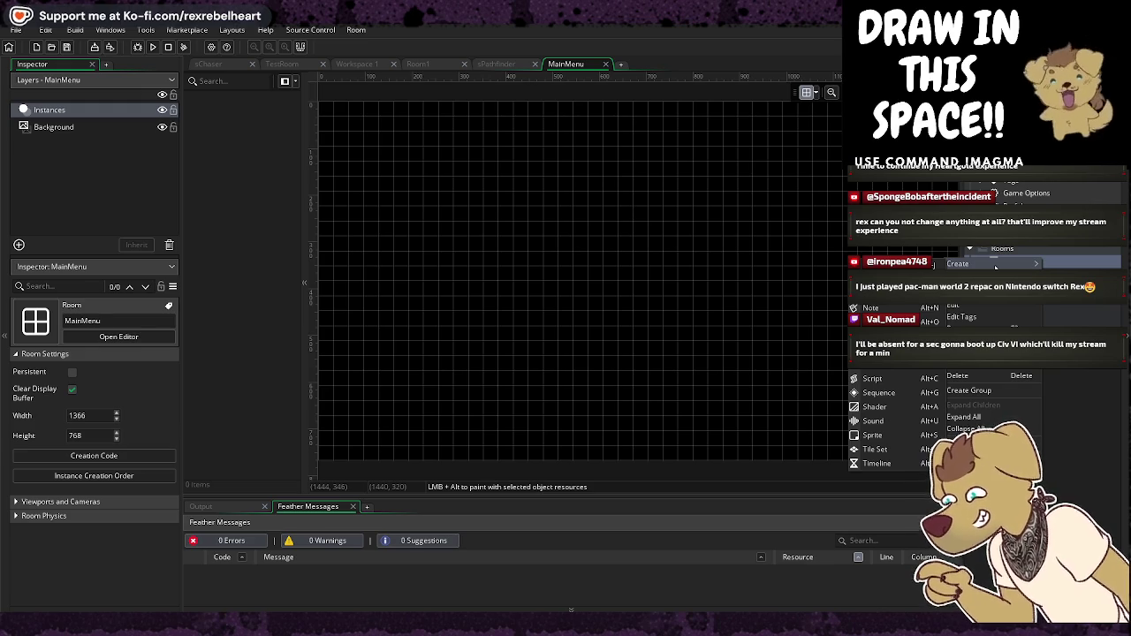
{"action": "left_click", "coordinate": [97, 126]}
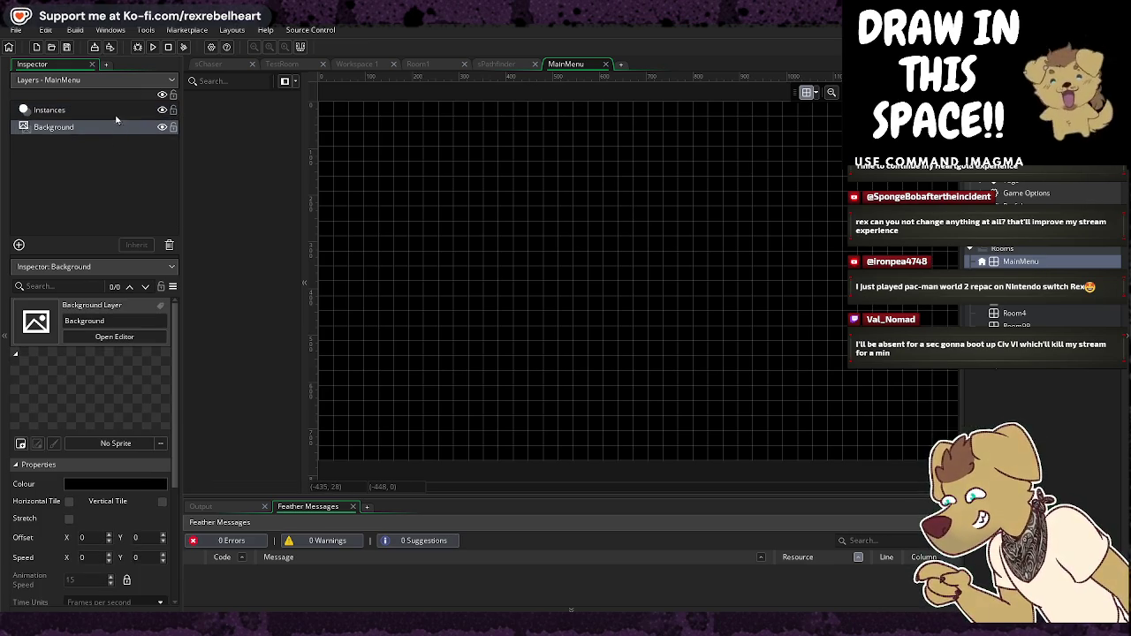
{"action": "left_click", "coordinate": [118, 111]}
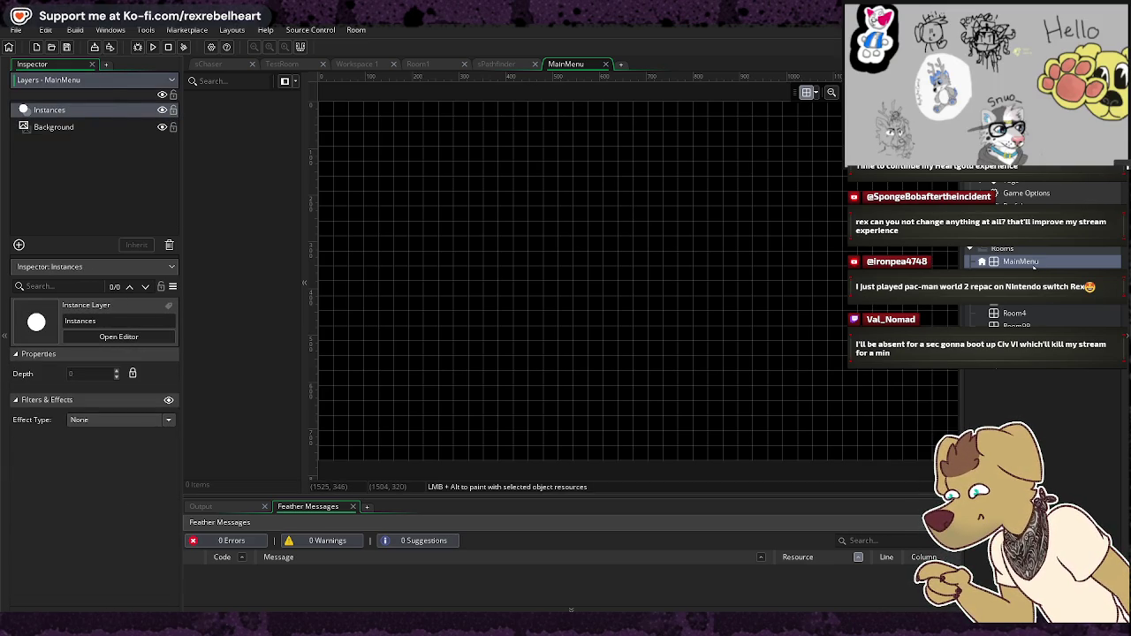
Step: Bring up the Asset Browser's Create submenu listing new resource types
{"action": "right_click", "coordinate": [1034, 265]}
{"action": "left_click", "coordinate": [693, 230]}
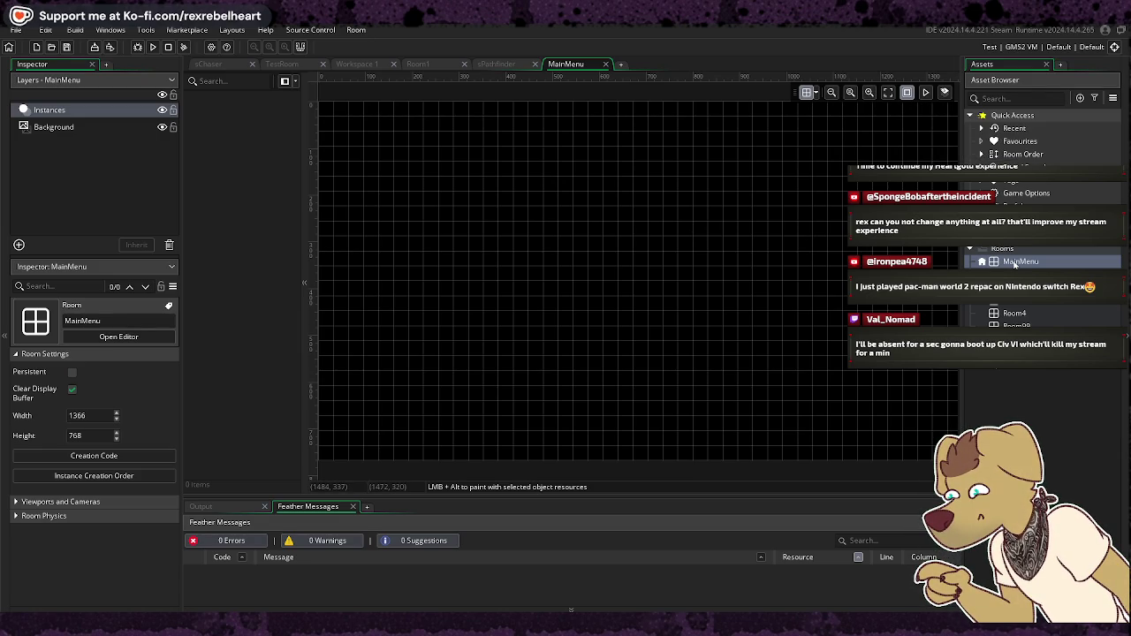
{"action": "right_click", "coordinate": [1016, 263]}
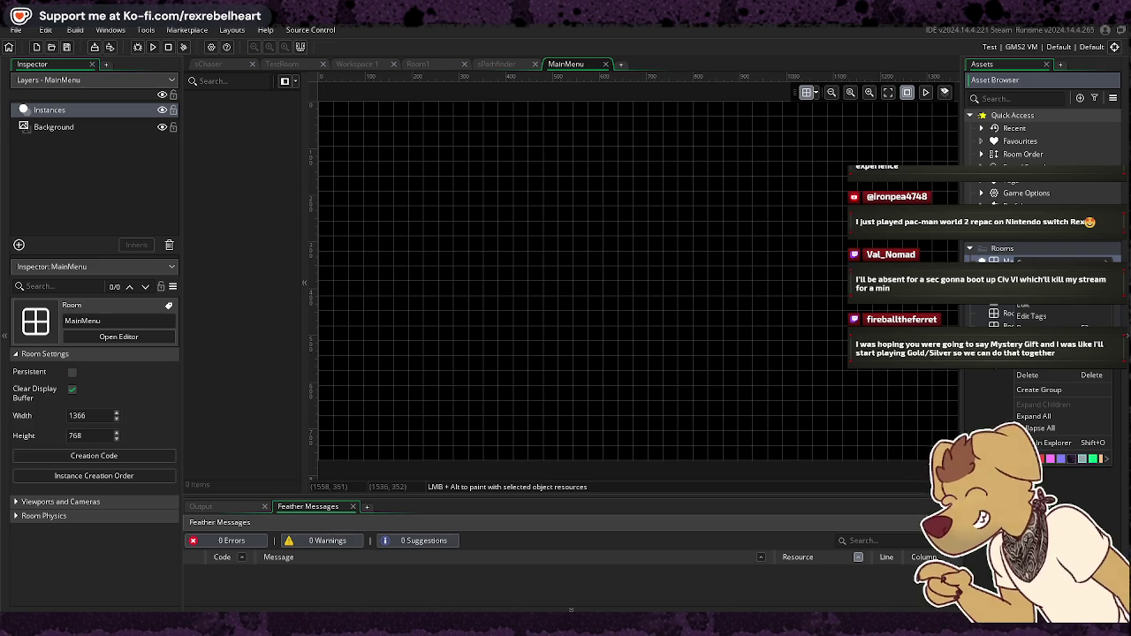
{"action": "mouse_move", "coordinate": [1034, 265]}
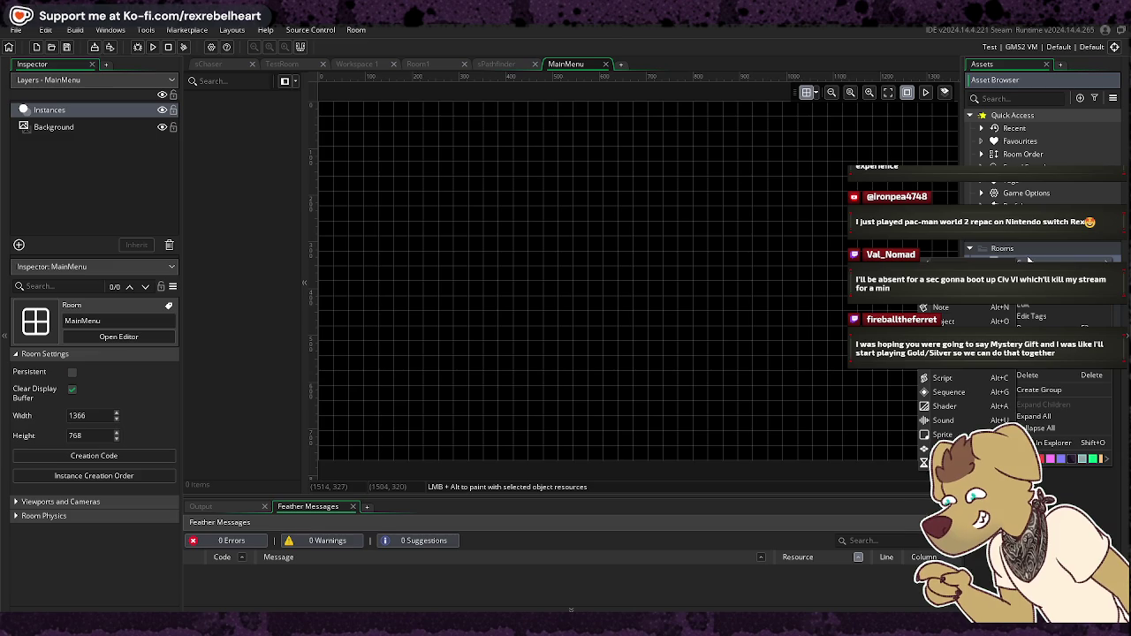
Step: Delete the accidentally created GML Script2 and open Room3 in the room editor
{"action": "left_click", "coordinate": [990, 377]}
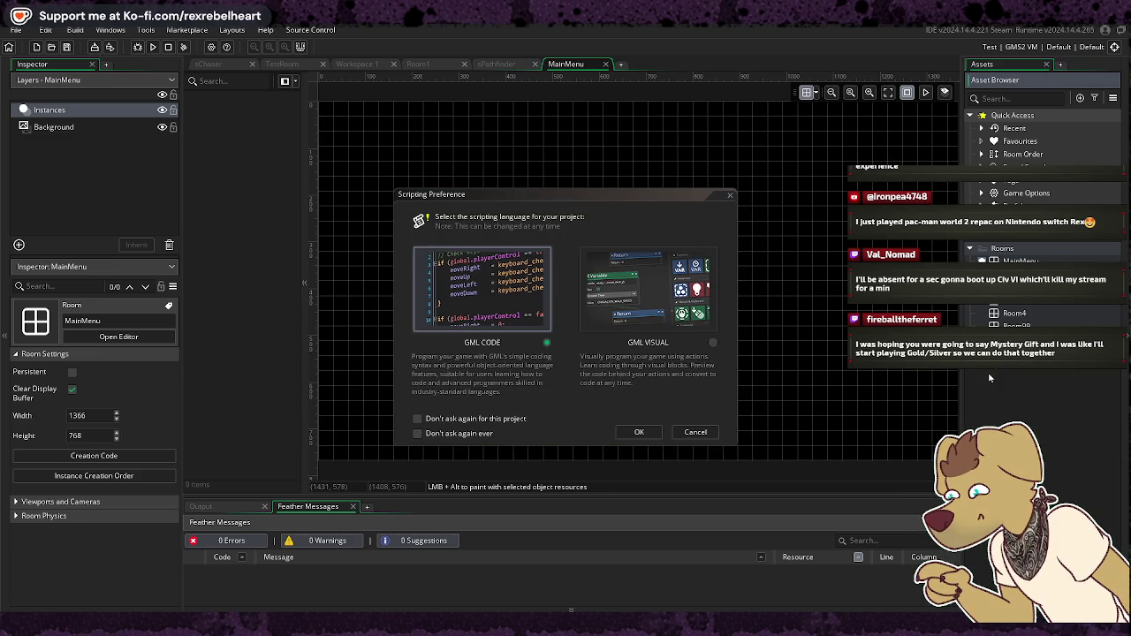
{"action": "left_click", "coordinate": [644, 433]}
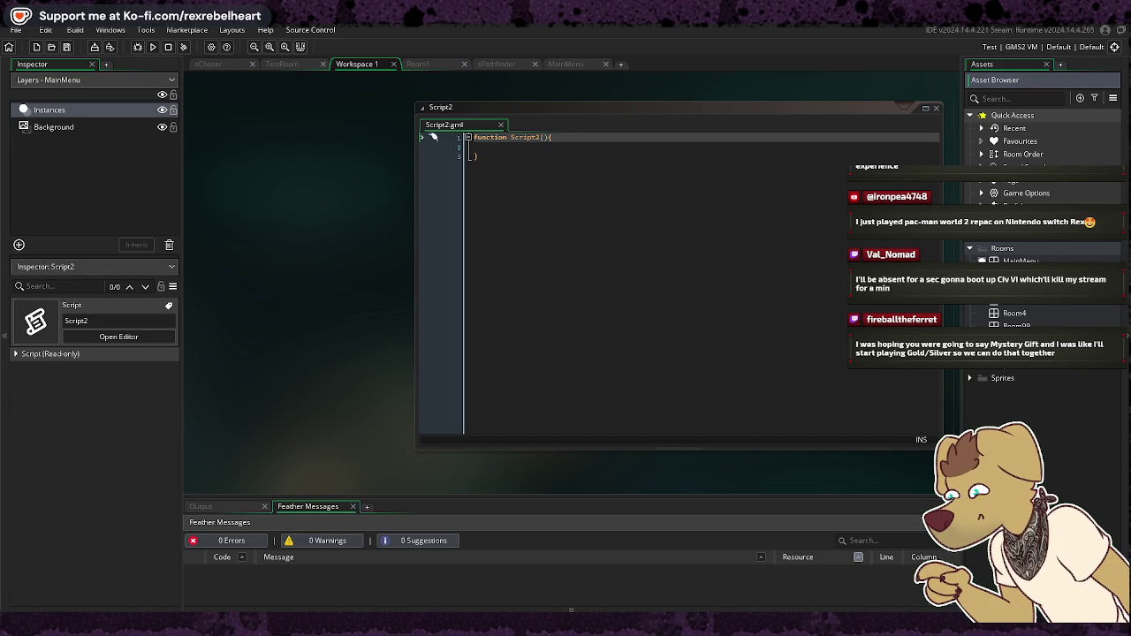
{"action": "key", "text": "Delete"}
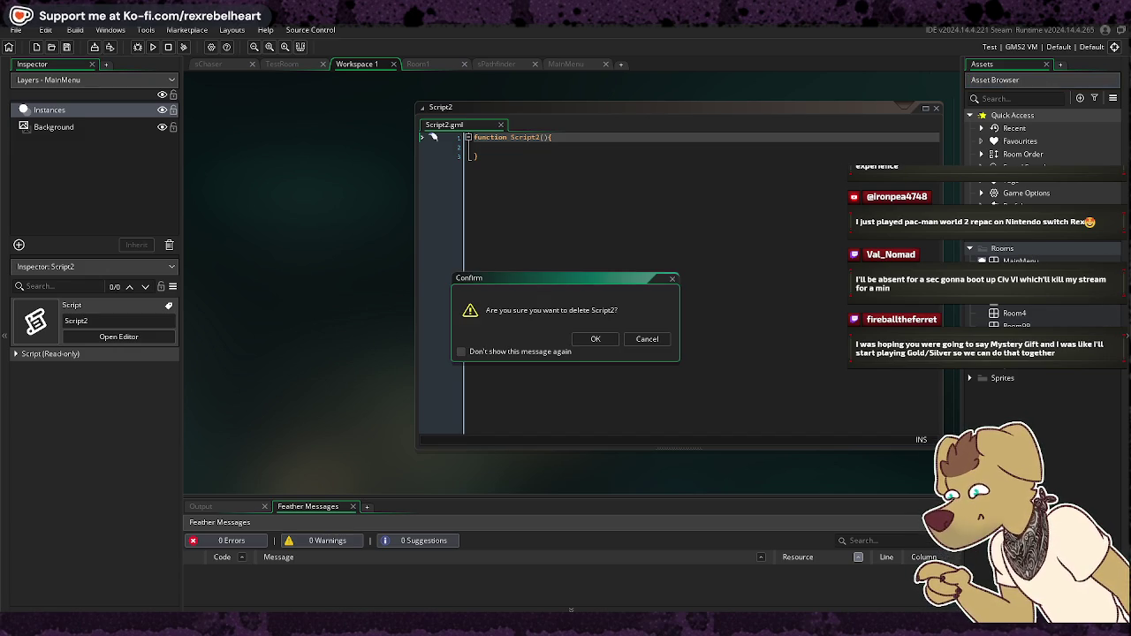
{"action": "left_click", "coordinate": [590, 339]}
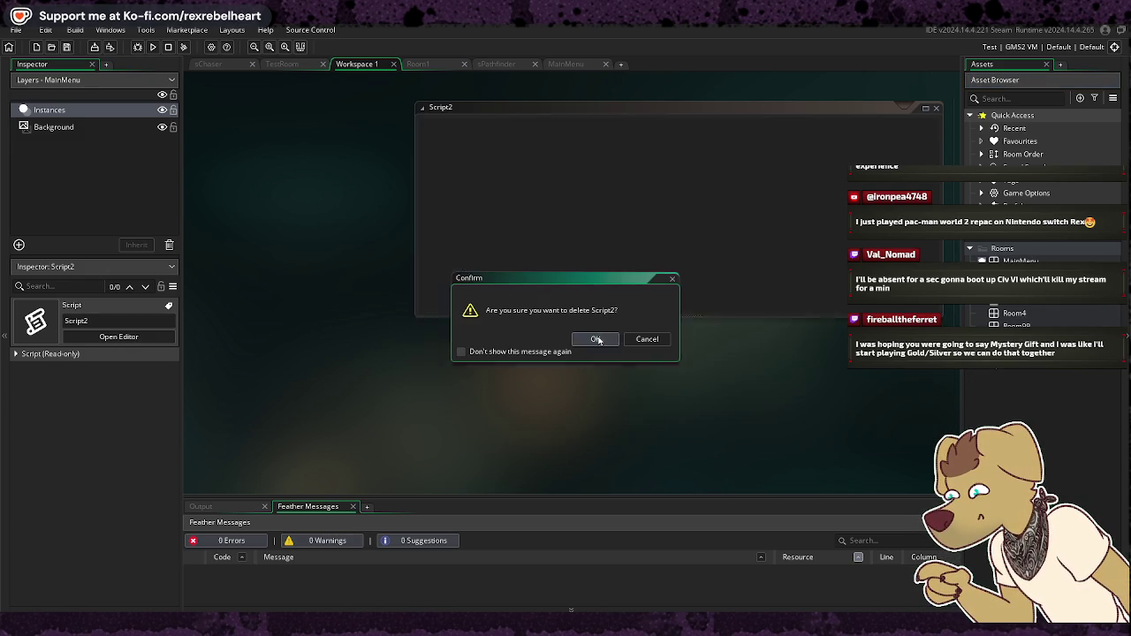
{"action": "double_click", "coordinate": [1053, 307]}
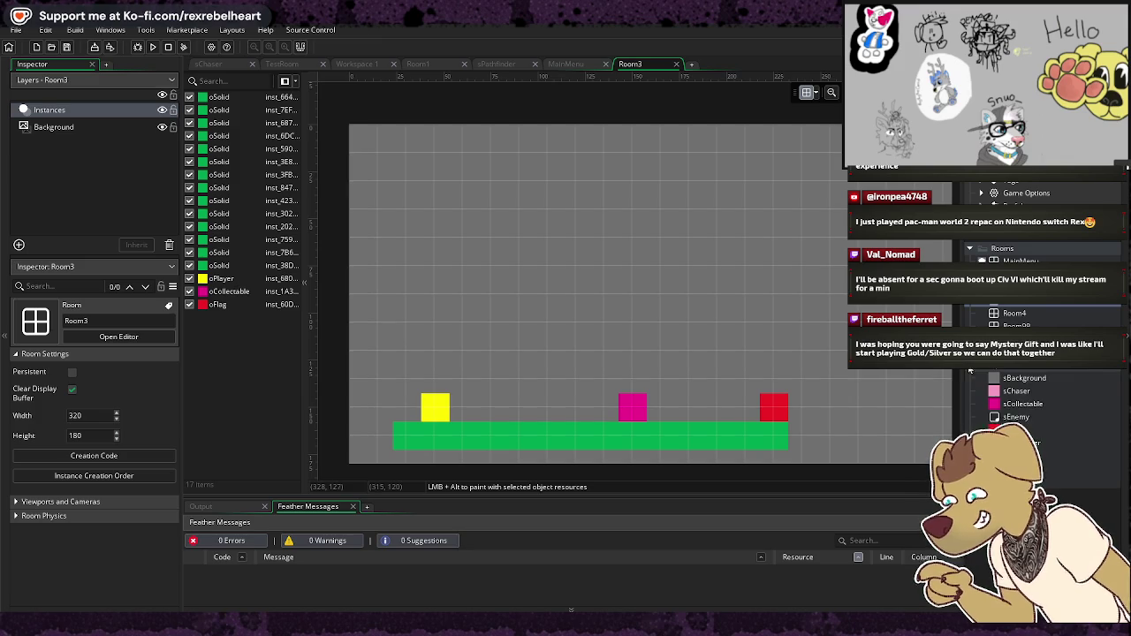
Step: Create a new object, dismiss the name-in-use warning, and rename it oMainMenu
{"action": "scroll", "coordinate": [977, 373], "scroll_direction": "up", "scroll_amount": 3}
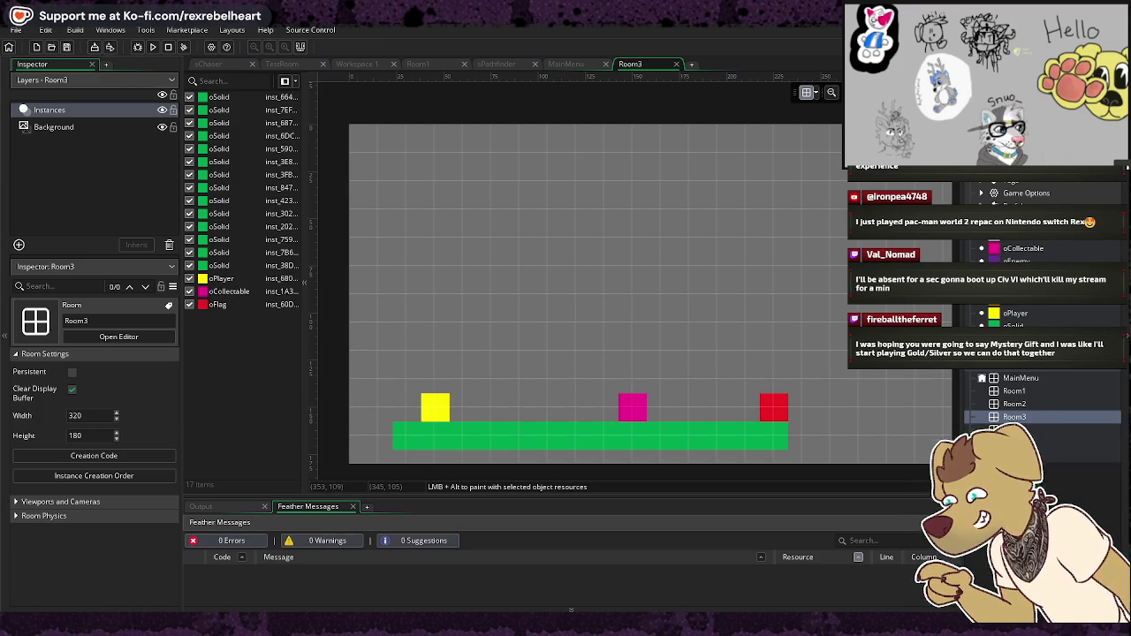
{"action": "right_click", "coordinate": [1014, 416]}
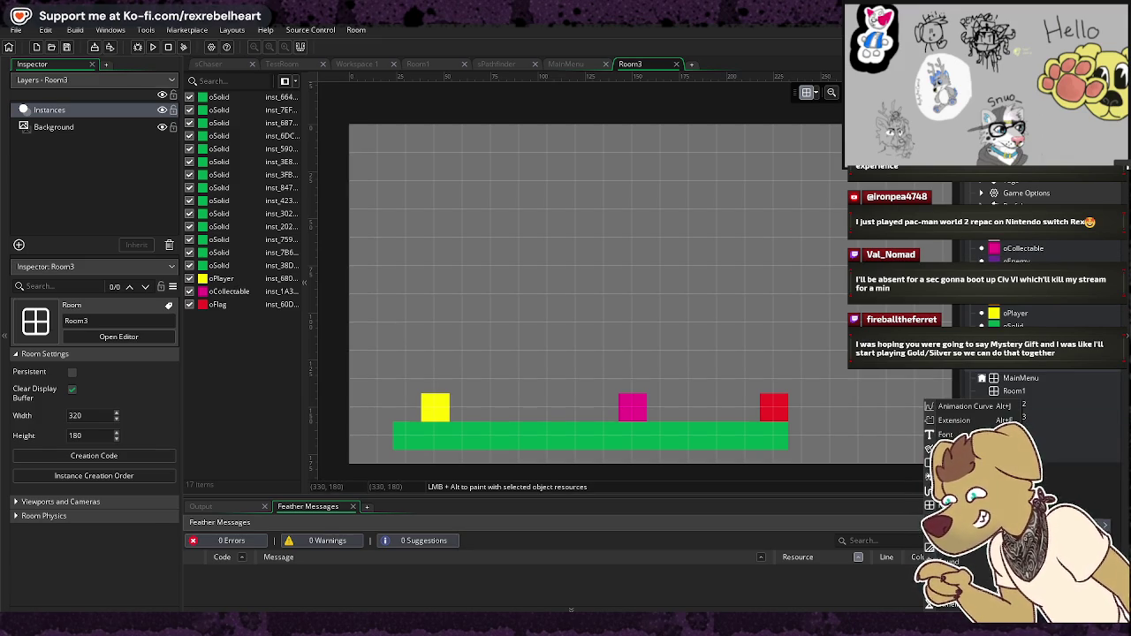
{"action": "left_click", "coordinate": [955, 462]}
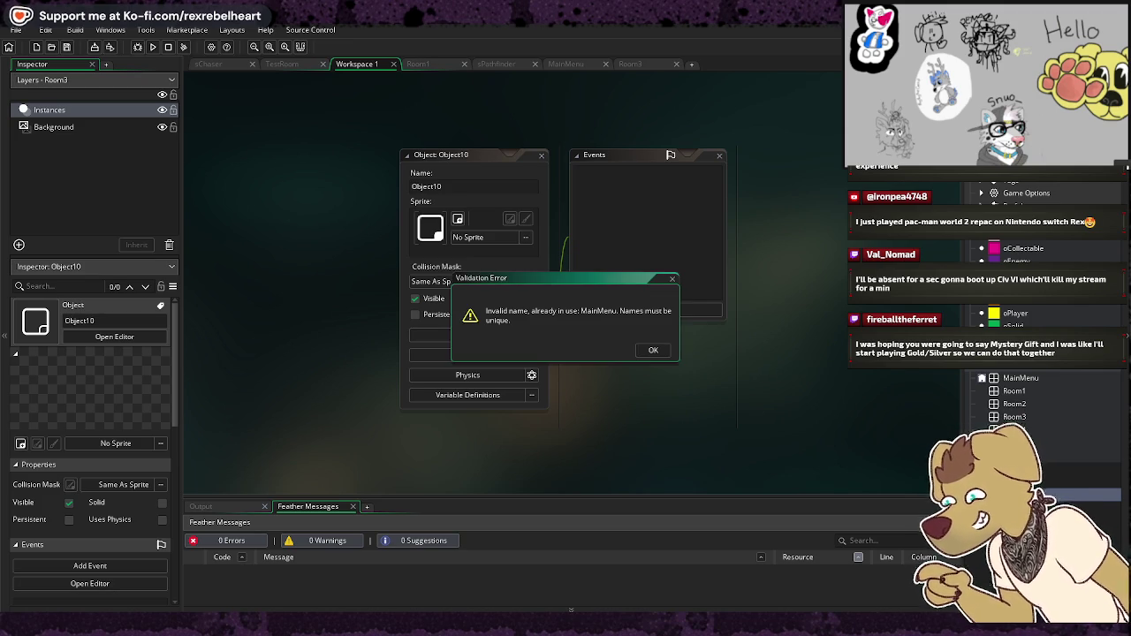
{"action": "left_click", "coordinate": [654, 348]}
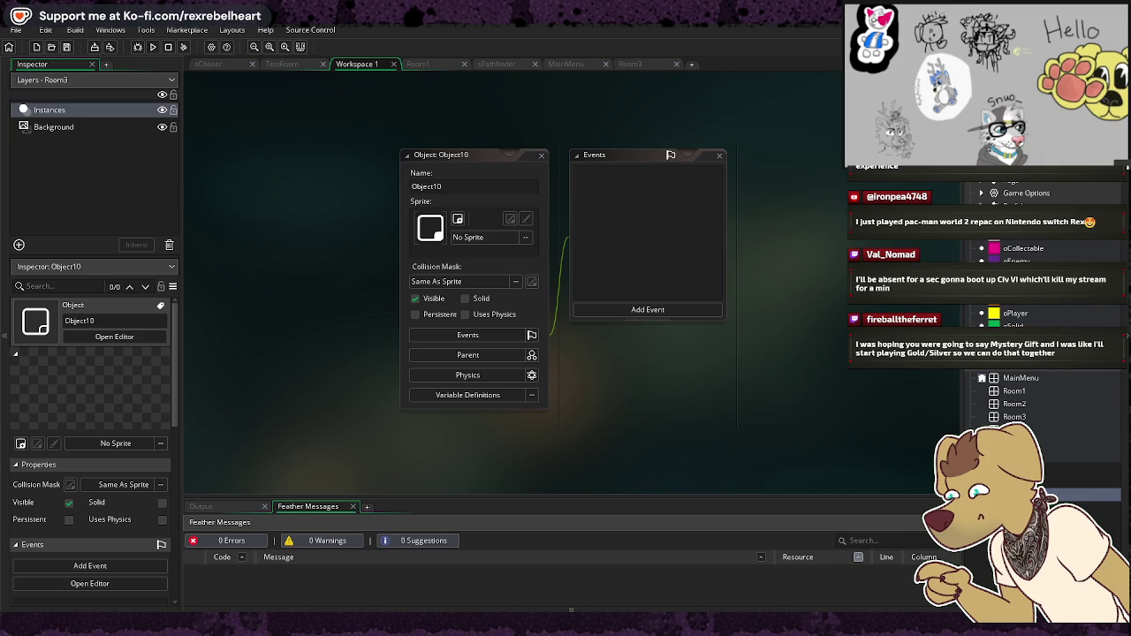
{"action": "right_click", "coordinate": [997, 495]}
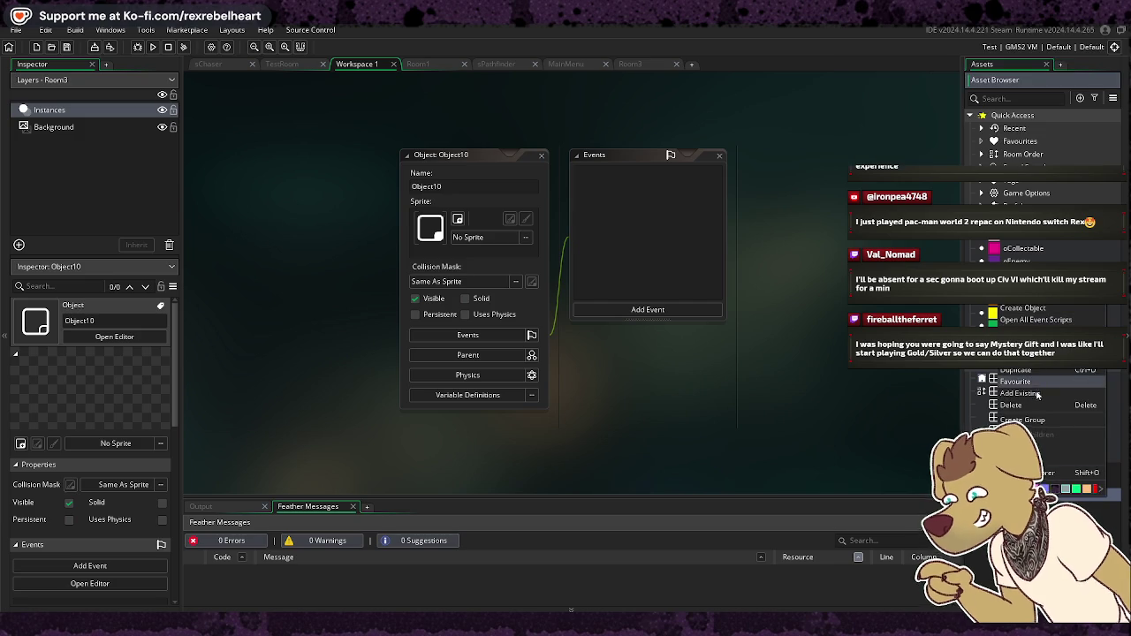
{"action": "key", "text": "Escape"}
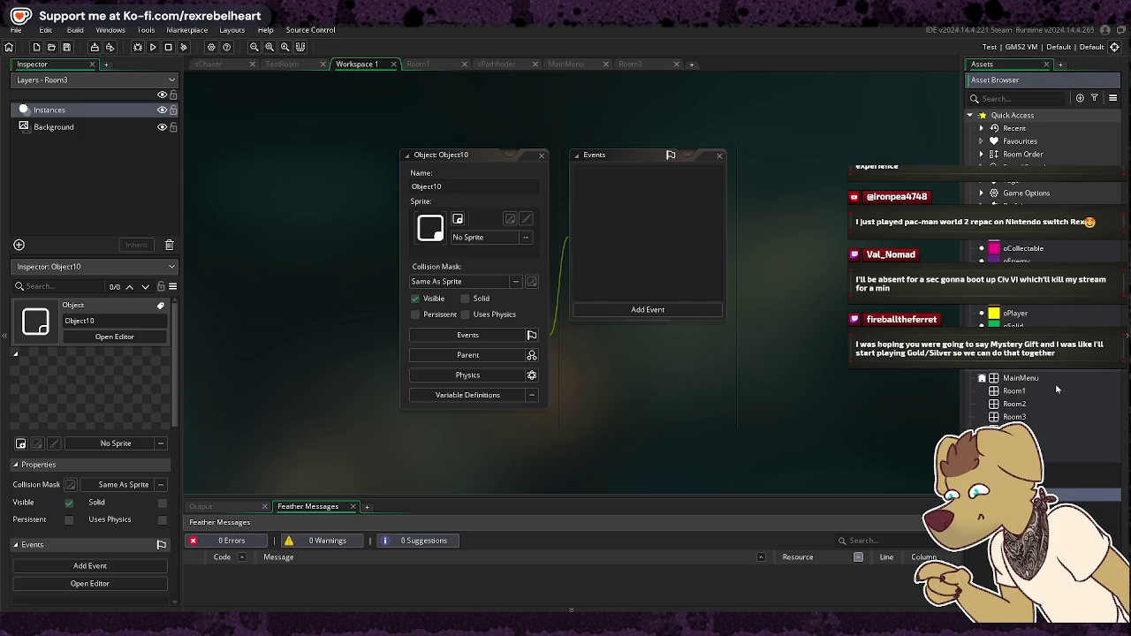
{"action": "key", "text": "Return"}
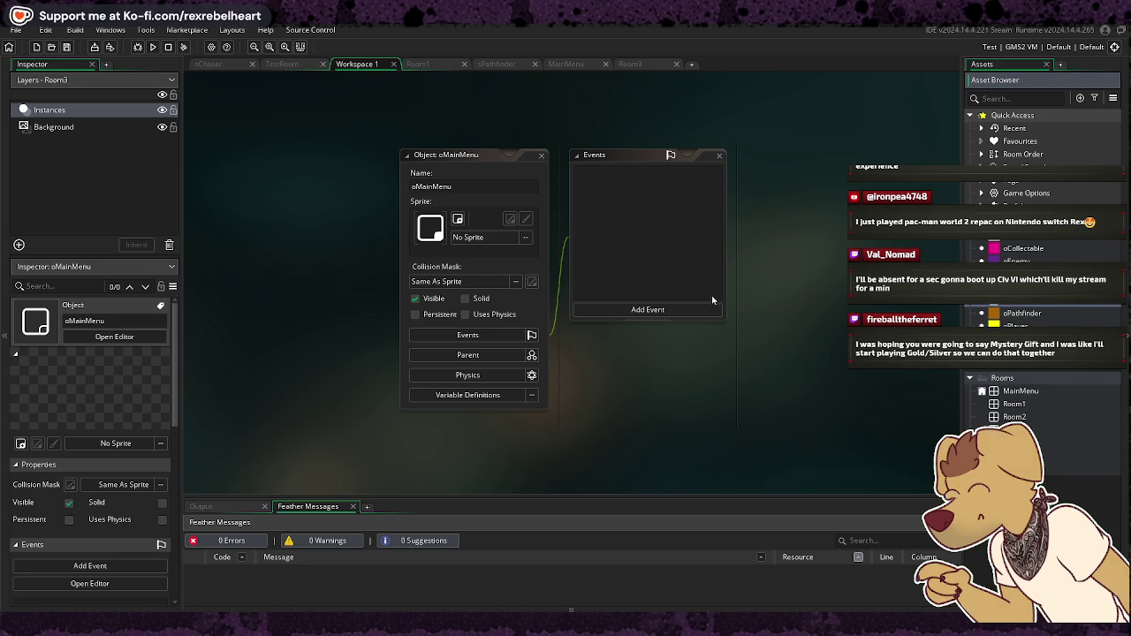
Step: Open the MainMenu room and place an oMainMenu instance on its canvas
{"action": "left_click", "coordinate": [1025, 392]}
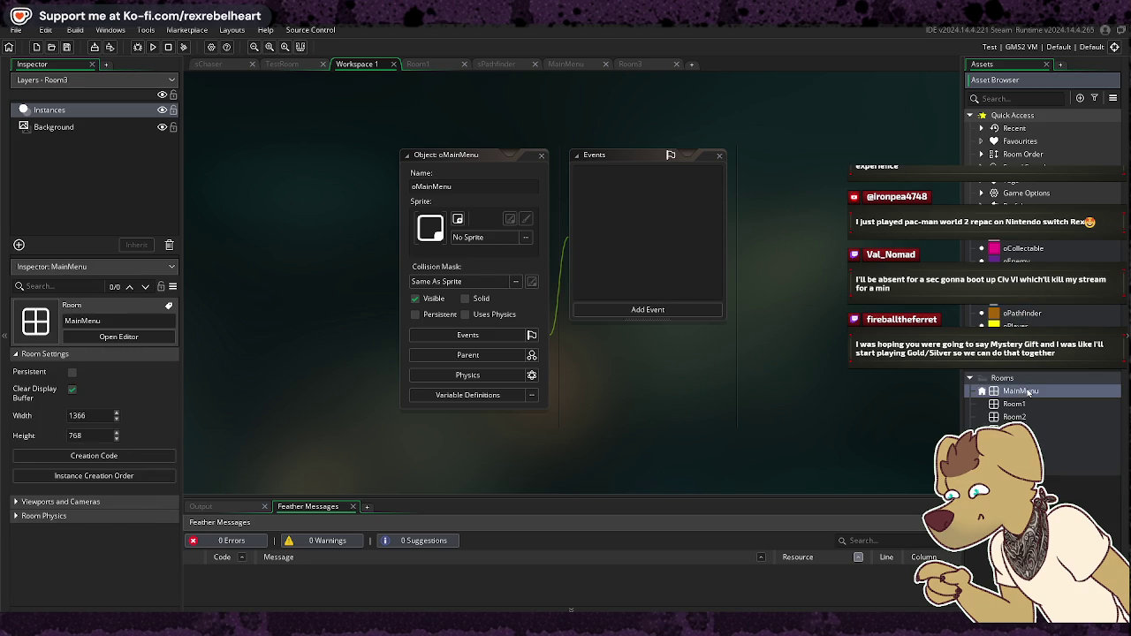
{"action": "double_click", "coordinate": [1026, 391]}
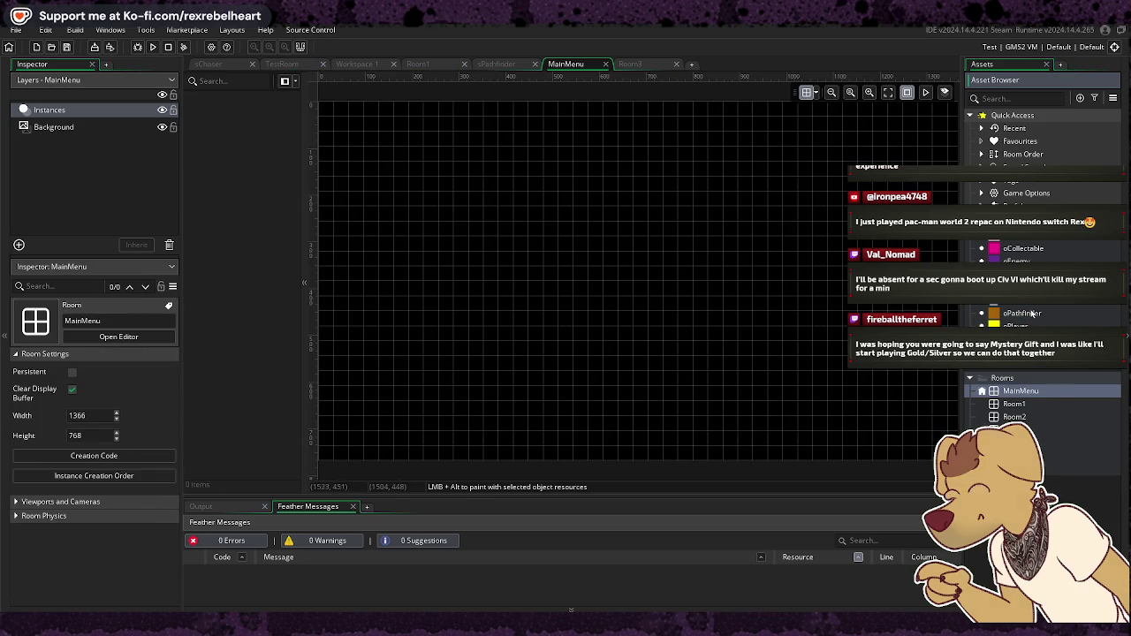
{"action": "left_click_drag", "start_coordinate": [692, 273], "coordinate": [692, 273]}
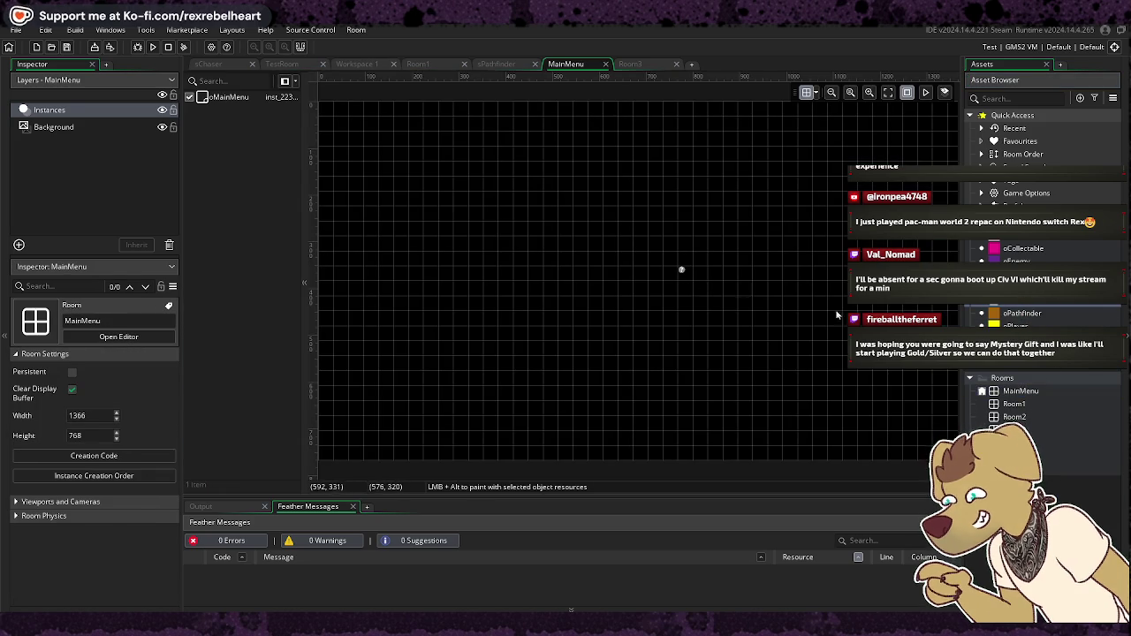
Step: Open the oMainMenu object's editor and add a Create event
{"action": "double_click", "coordinate": [682, 269]}
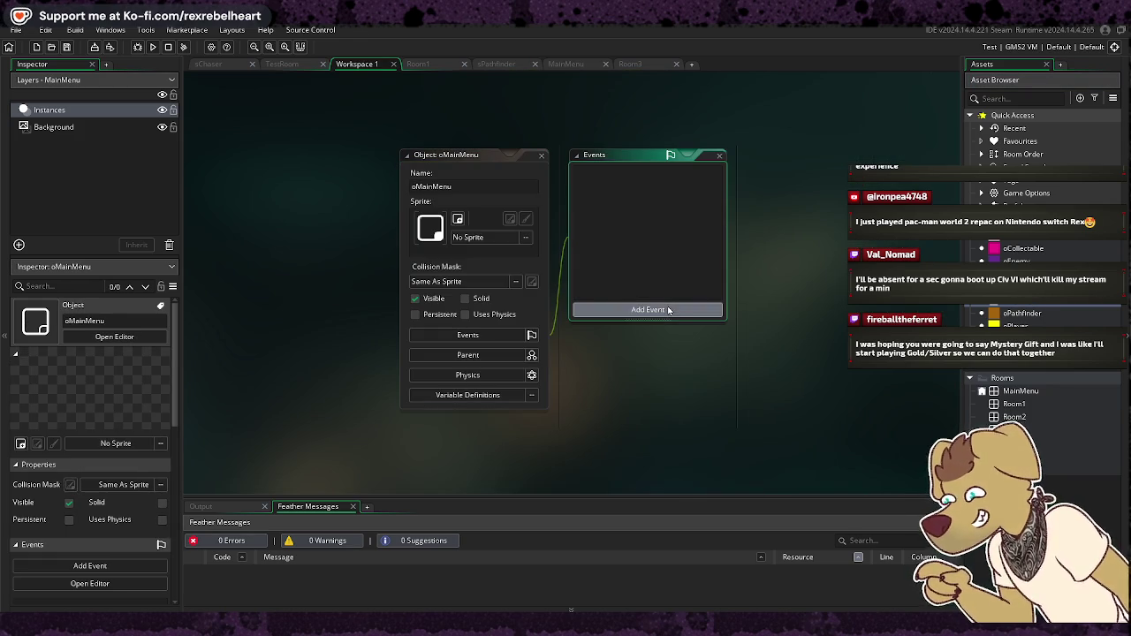
{"action": "left_click", "coordinate": [669, 309]}
{"action": "left_click", "coordinate": [715, 318]}
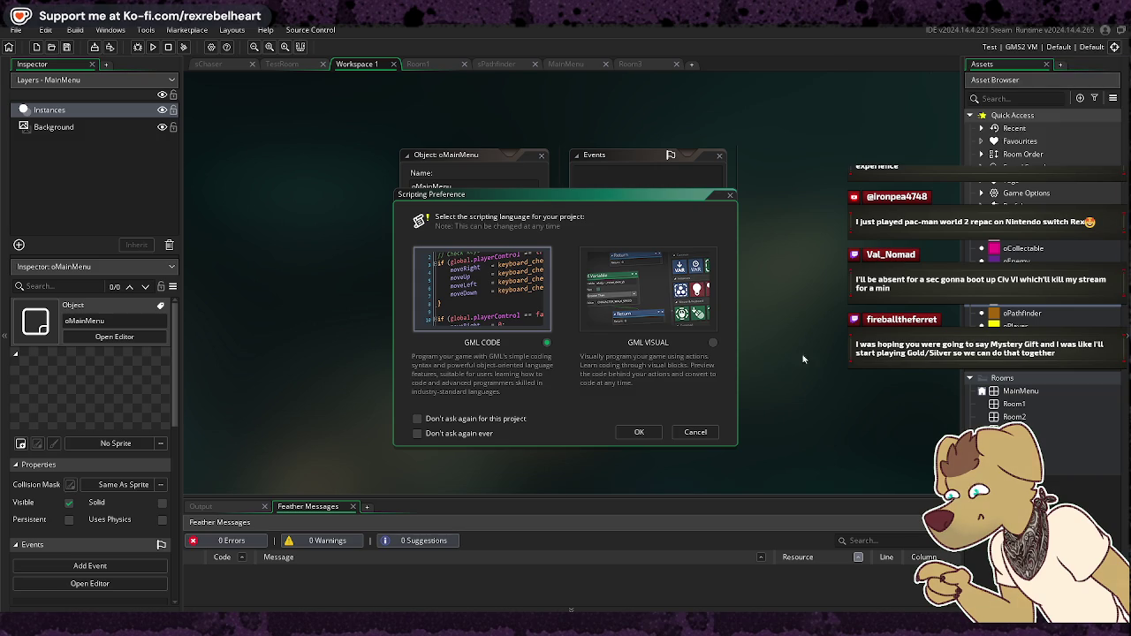
Step: Use GML Code and write menu[0] = "New Game" and menu[1] = "Continue" in Create
{"action": "left_click", "coordinate": [639, 430]}
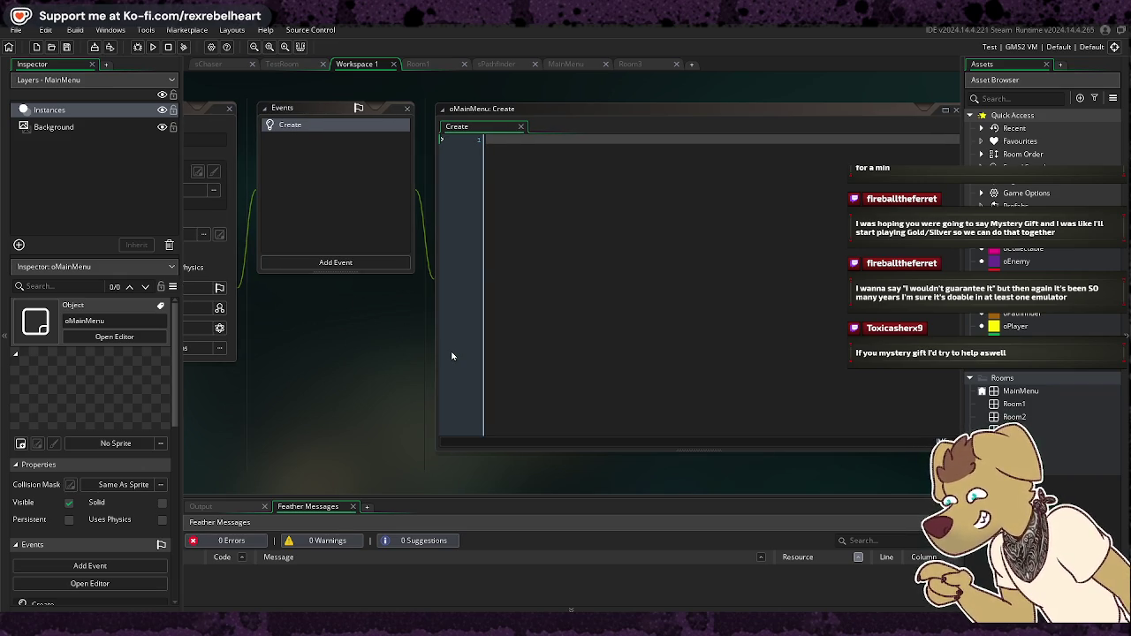
{"action": "left_click", "coordinate": [570, 141]}
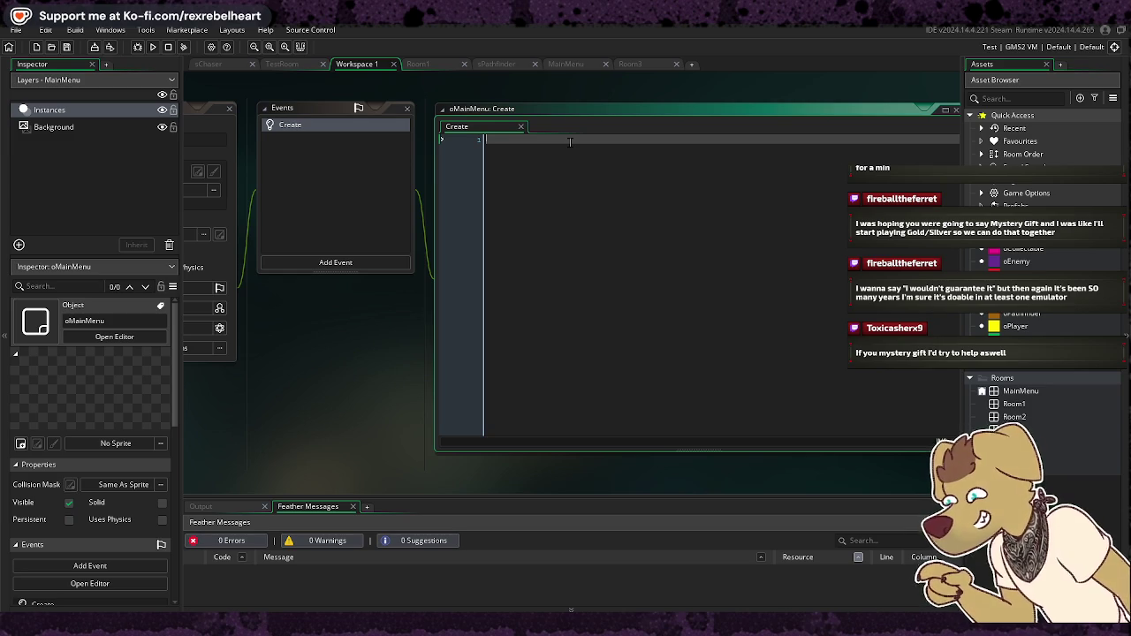
{"action": "type", "text": "menu["}
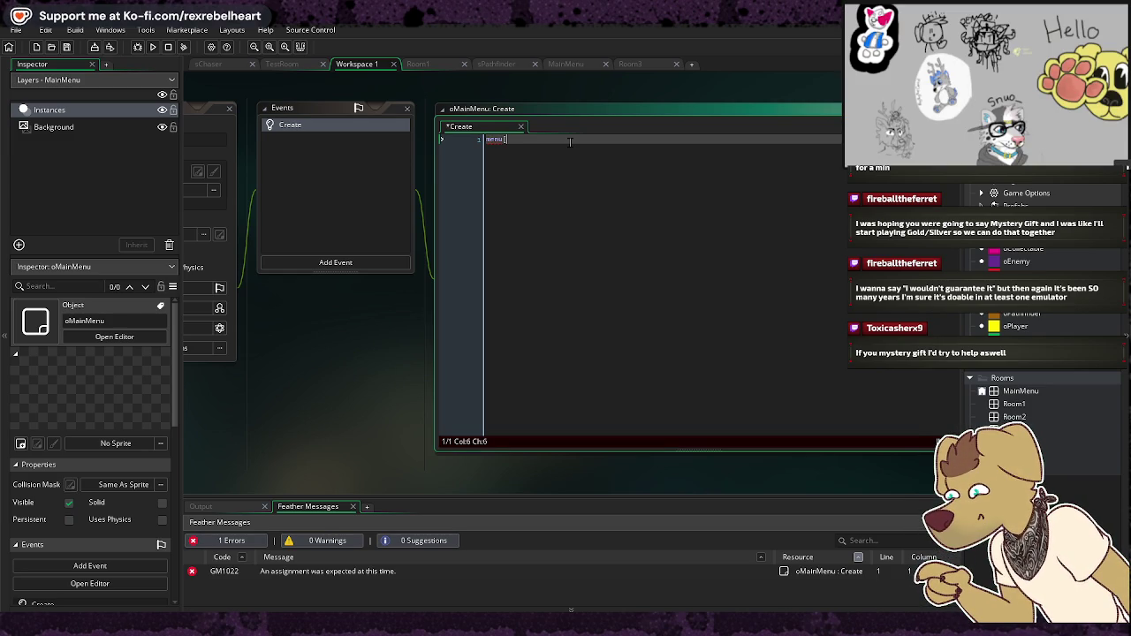
{"action": "type", "text": "0"}
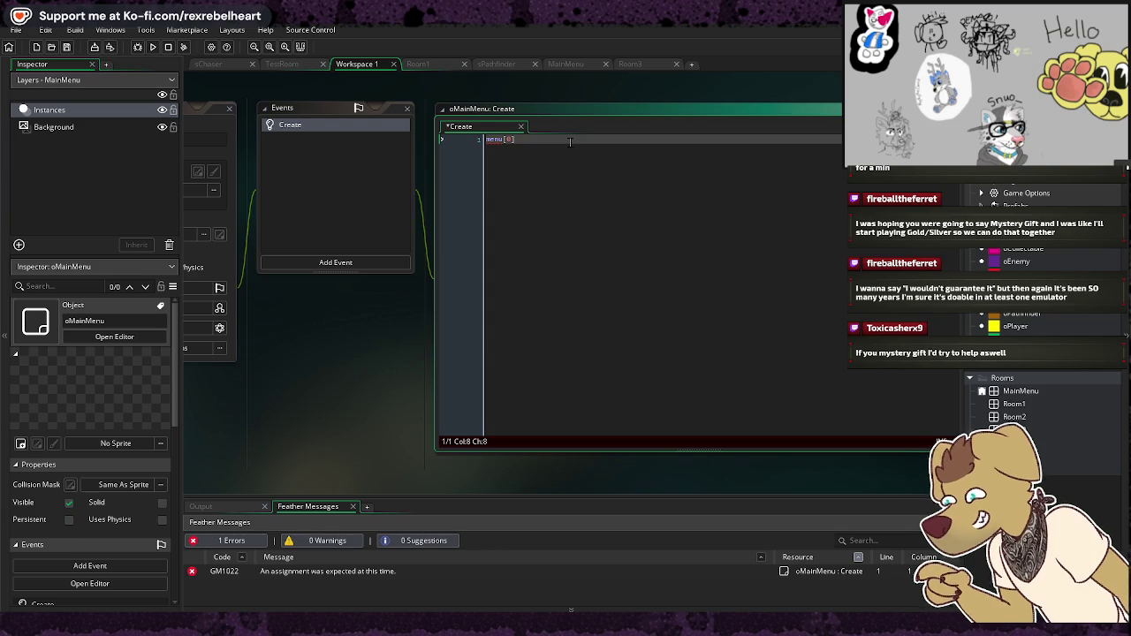
{"action": "key", "text": "BackSpace"}
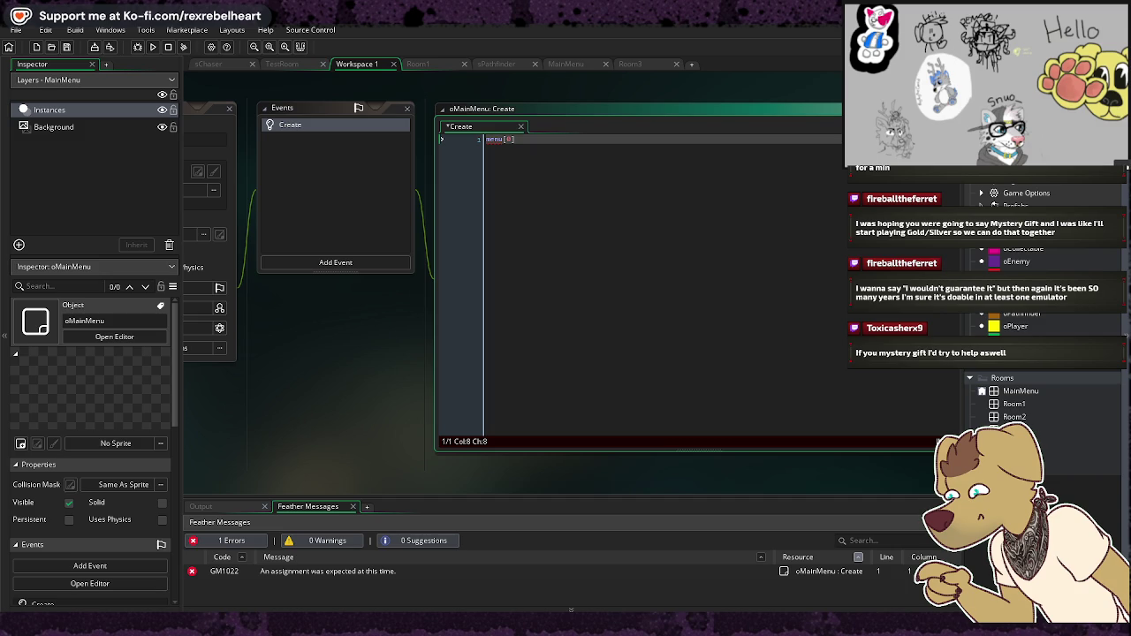
{"action": "type", "text": " = \"New G"}
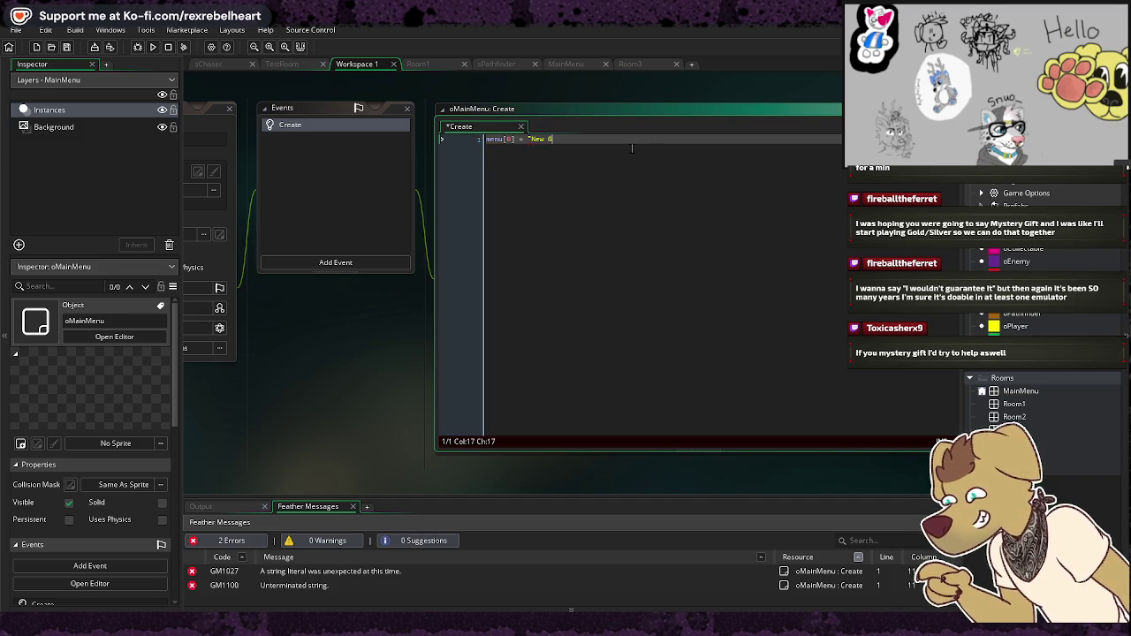
{"action": "type", "text": "ame\";"}
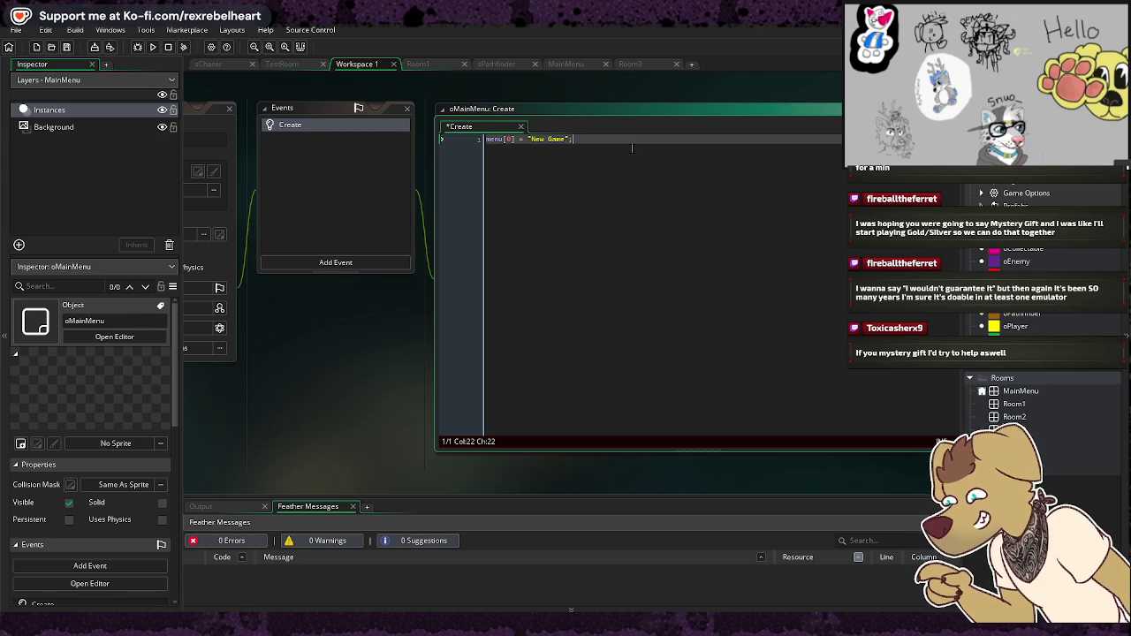
{"action": "key", "text": "Return"}
{"action": "type", "text": "u["}
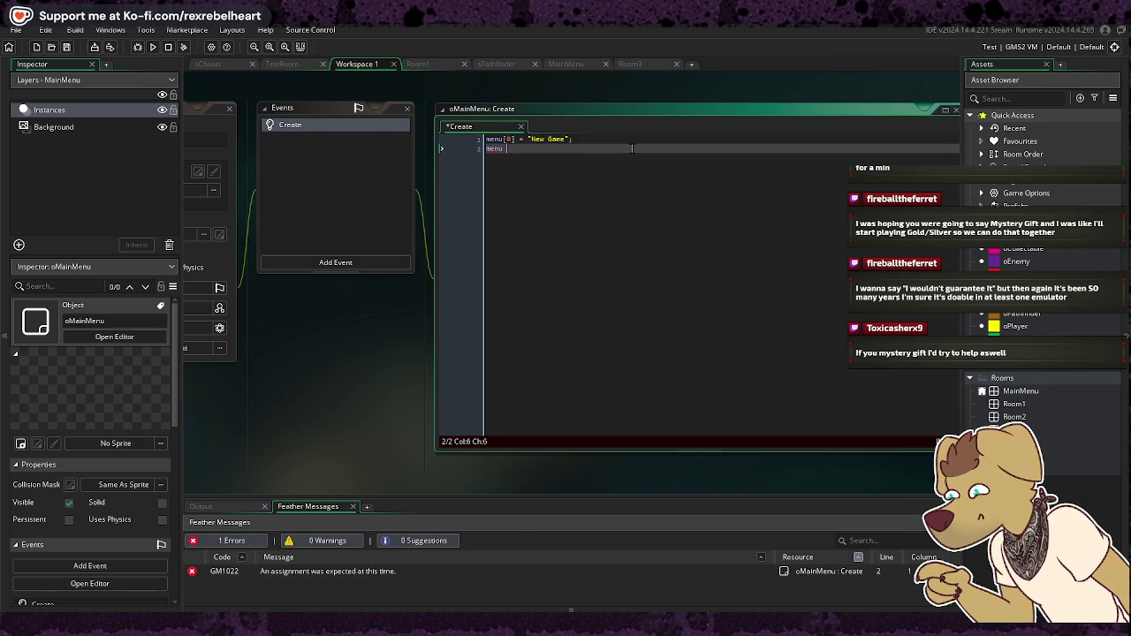
{"action": "type", "text": "1] ="}
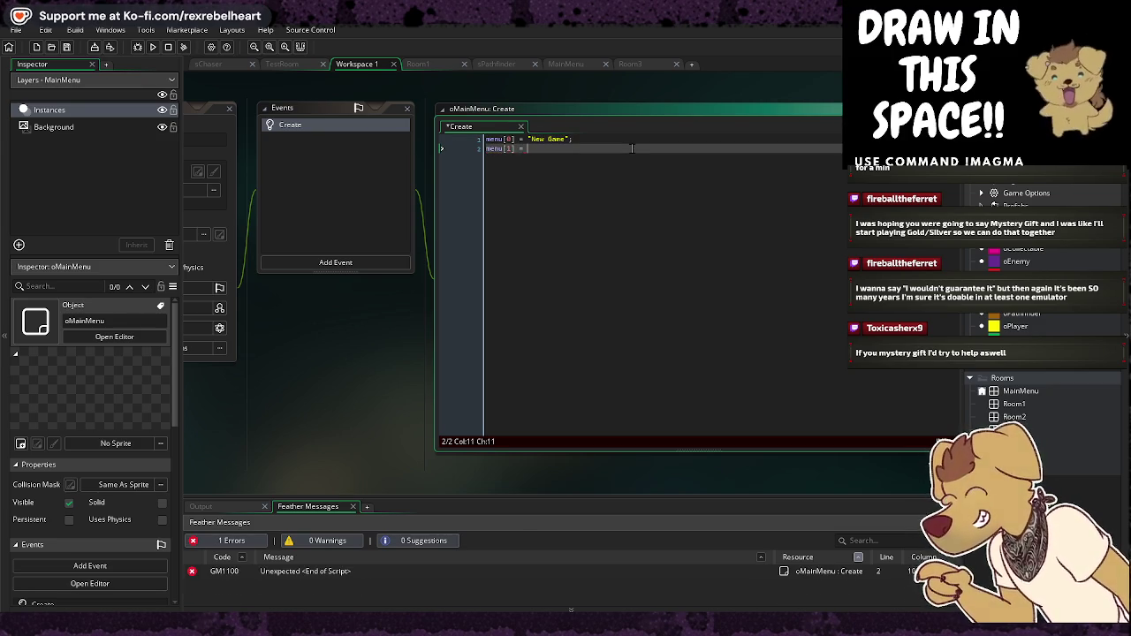
{"action": "type", "text": " \"Continue\""}
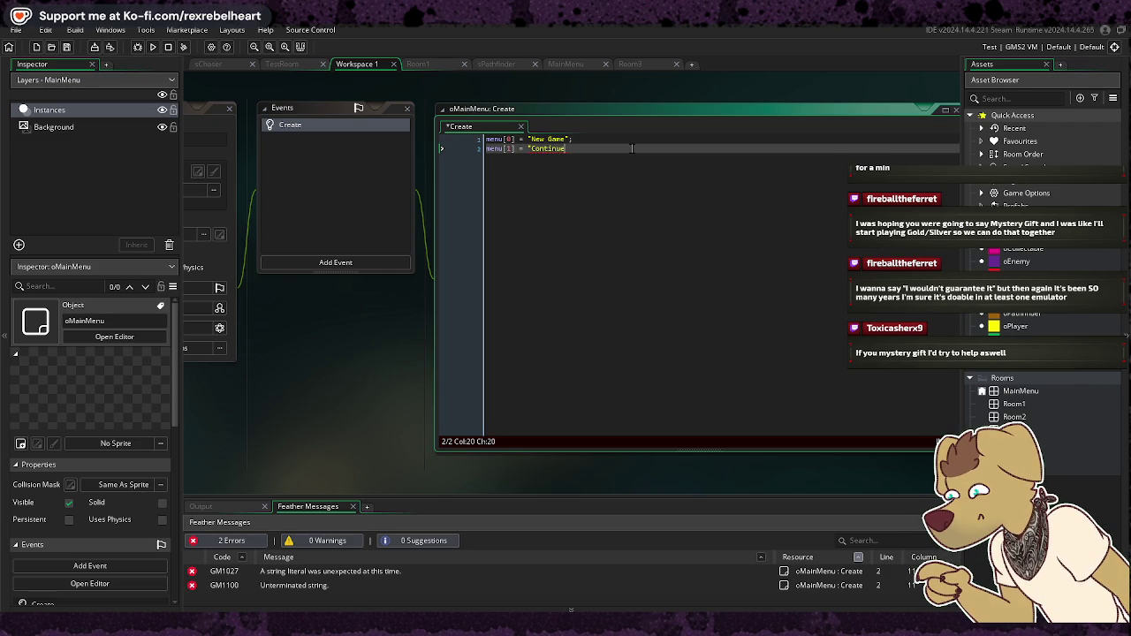
{"action": "type", "text": ";"}
{"action": "key", "text": "Return"}
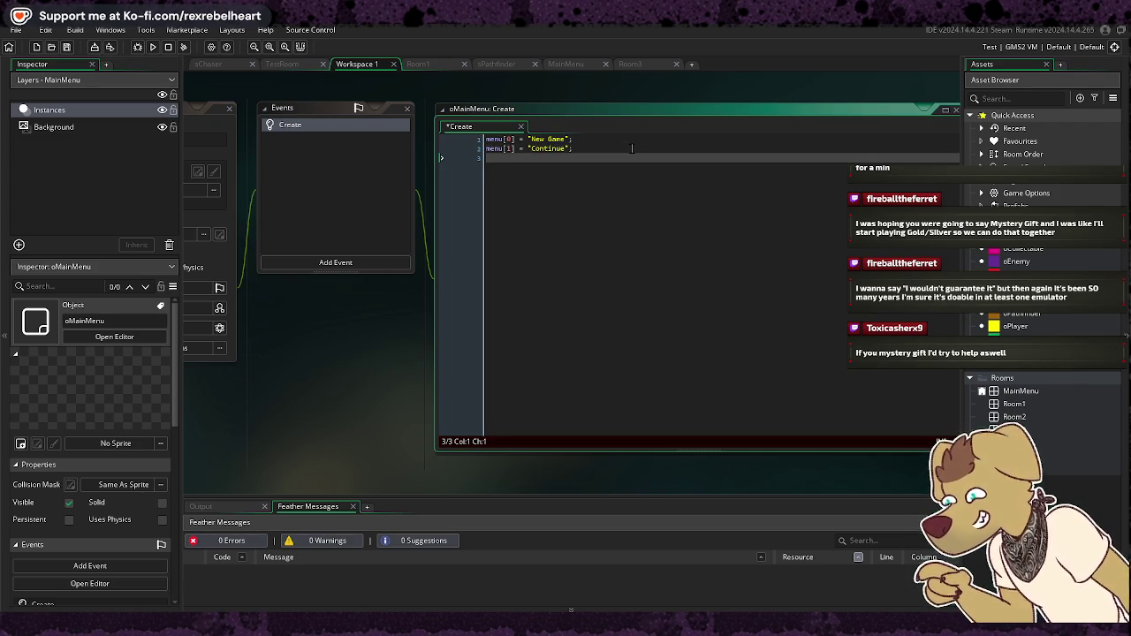
Step: Add the menu[2] "Settings", menu[3] "Credits" and menu[4] "Quit Game" entries
{"action": "type", "text": "me["}
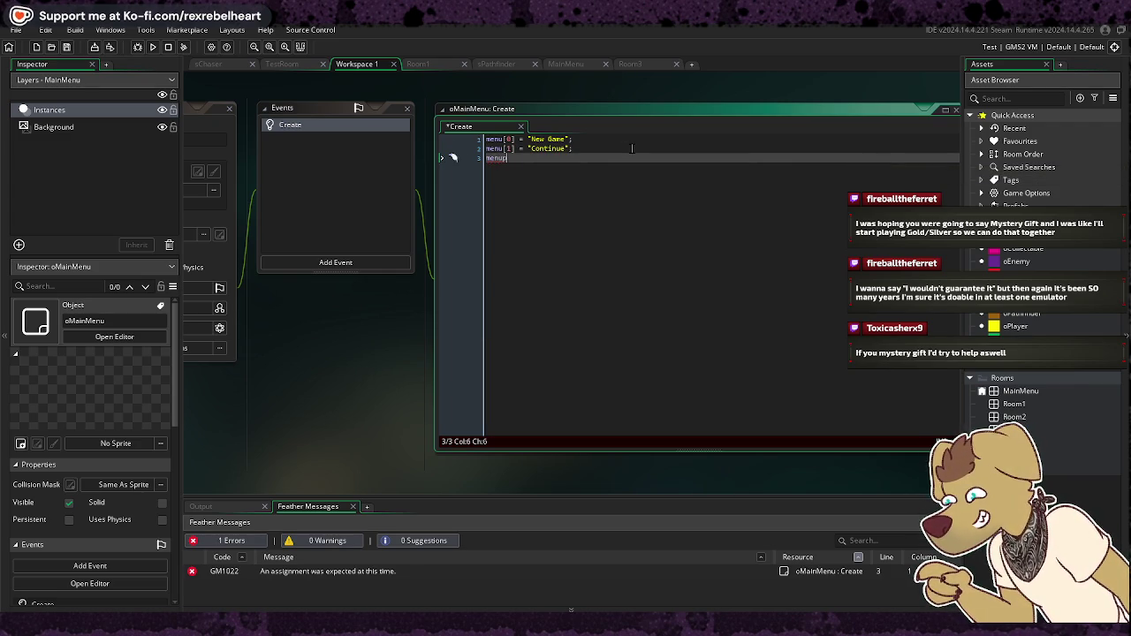
{"action": "type", "text": "2] = \""}
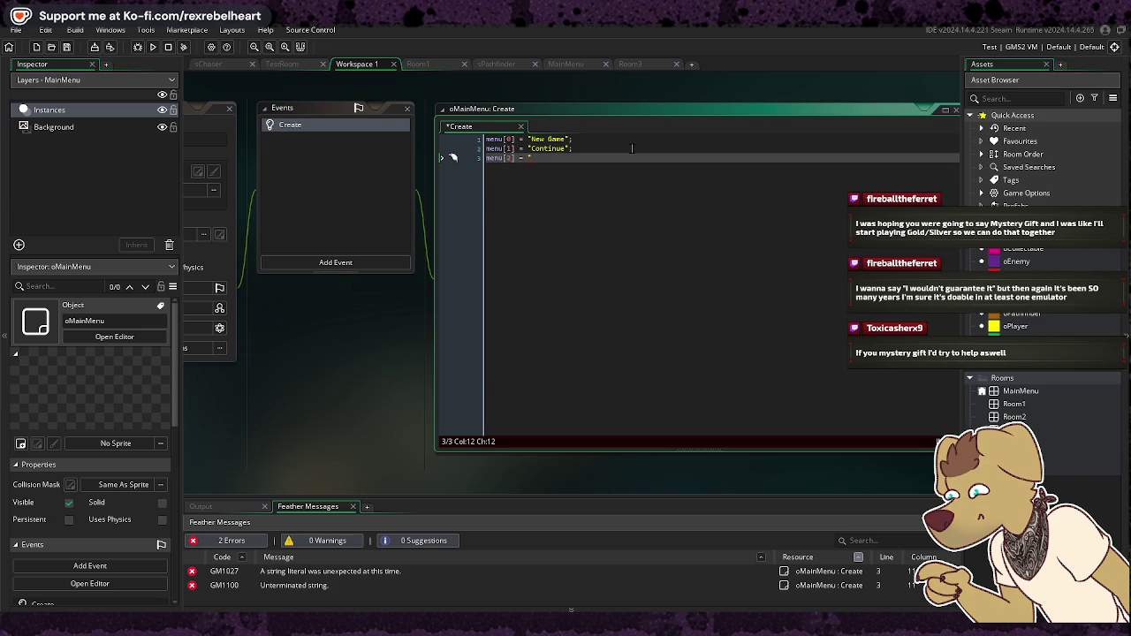
{"action": "type", "text": "Sett"}
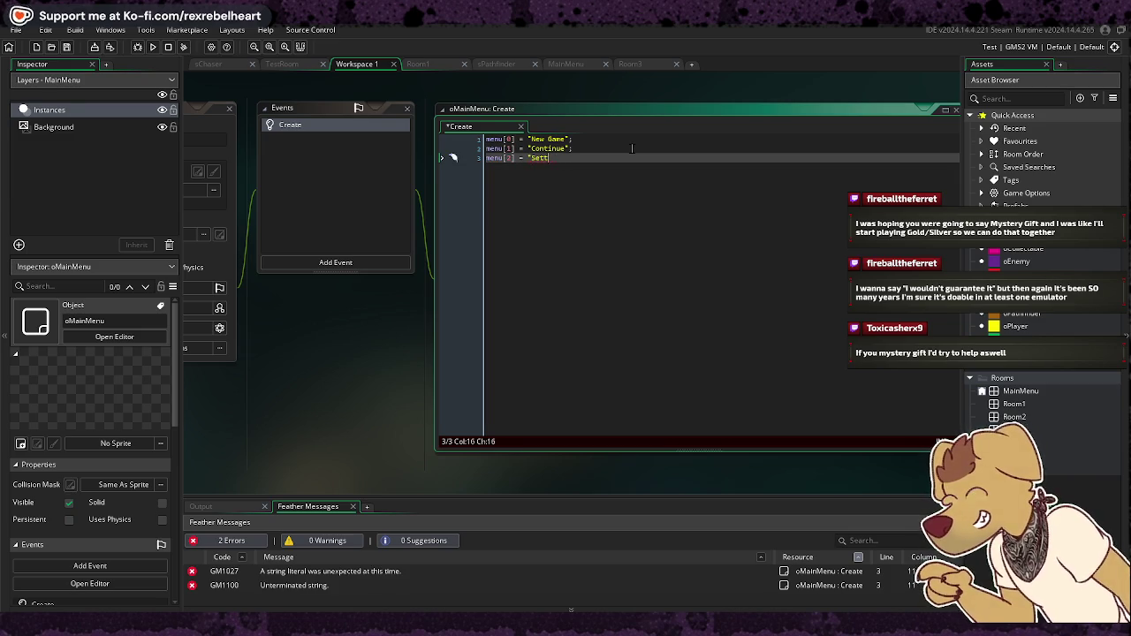
{"action": "type", "text": "ings\";"}
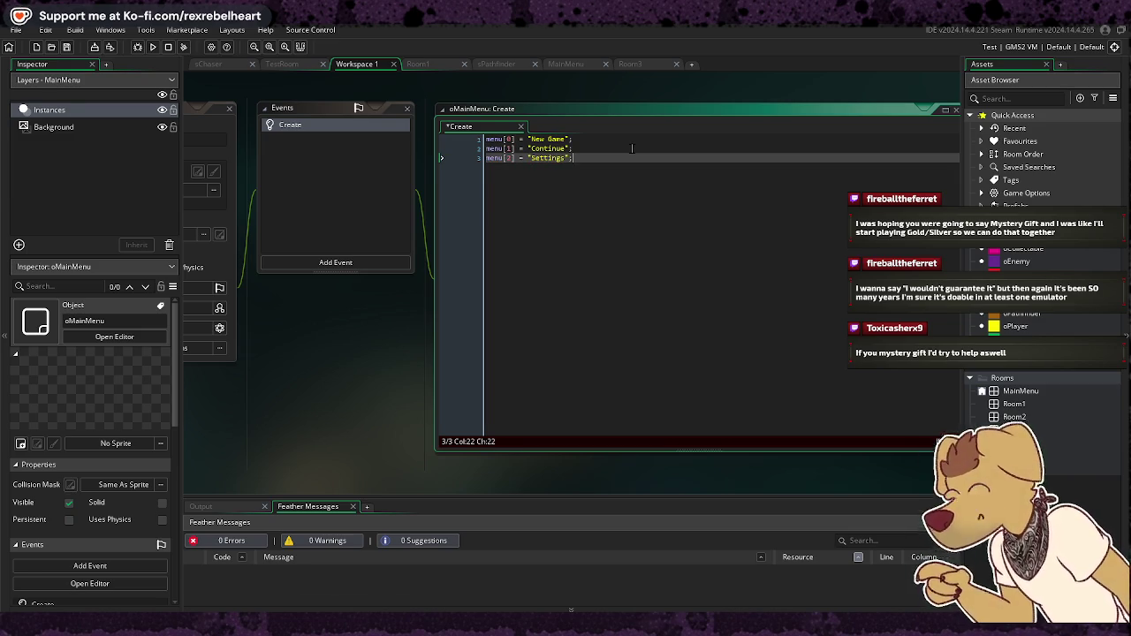
{"action": "key", "text": "Return"}
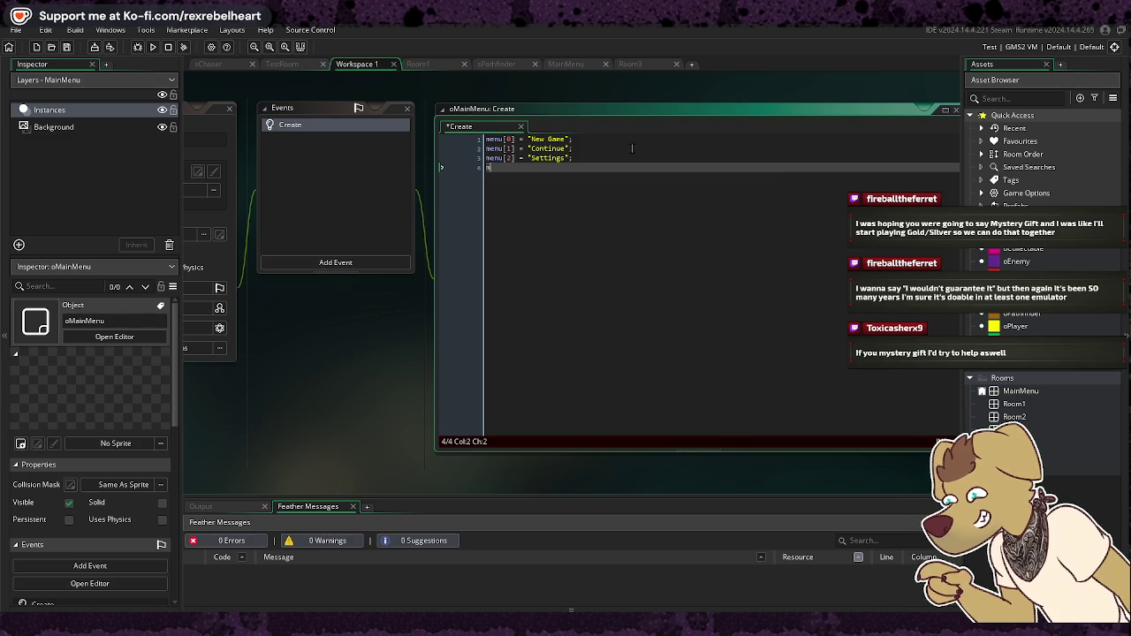
{"action": "type", "text": "enu["}
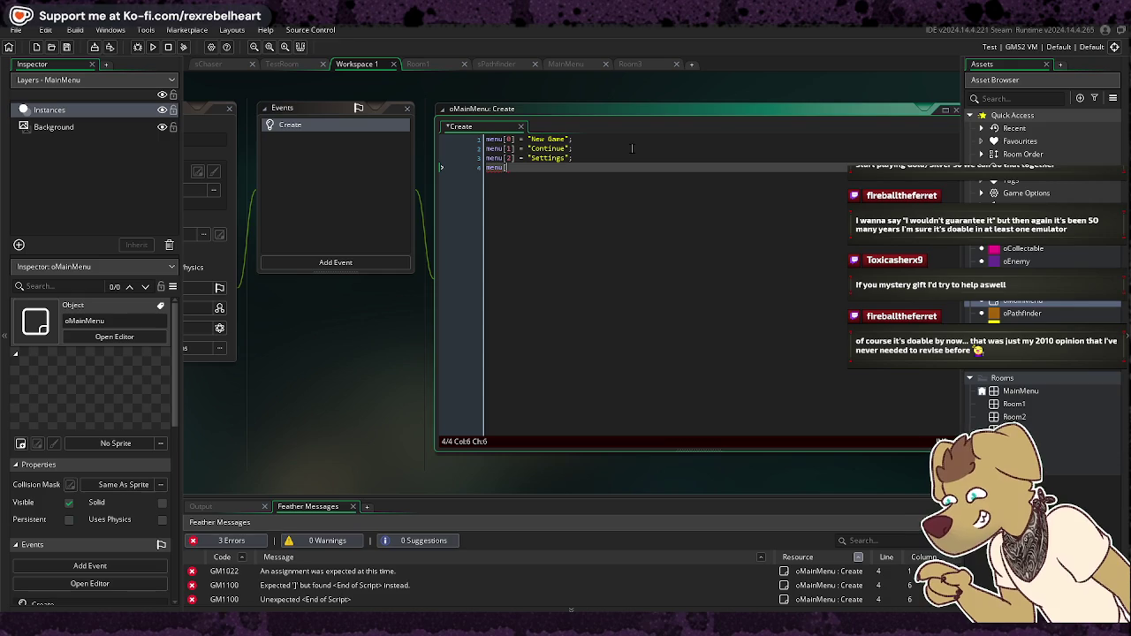
{"action": "type", "text": "3]"}
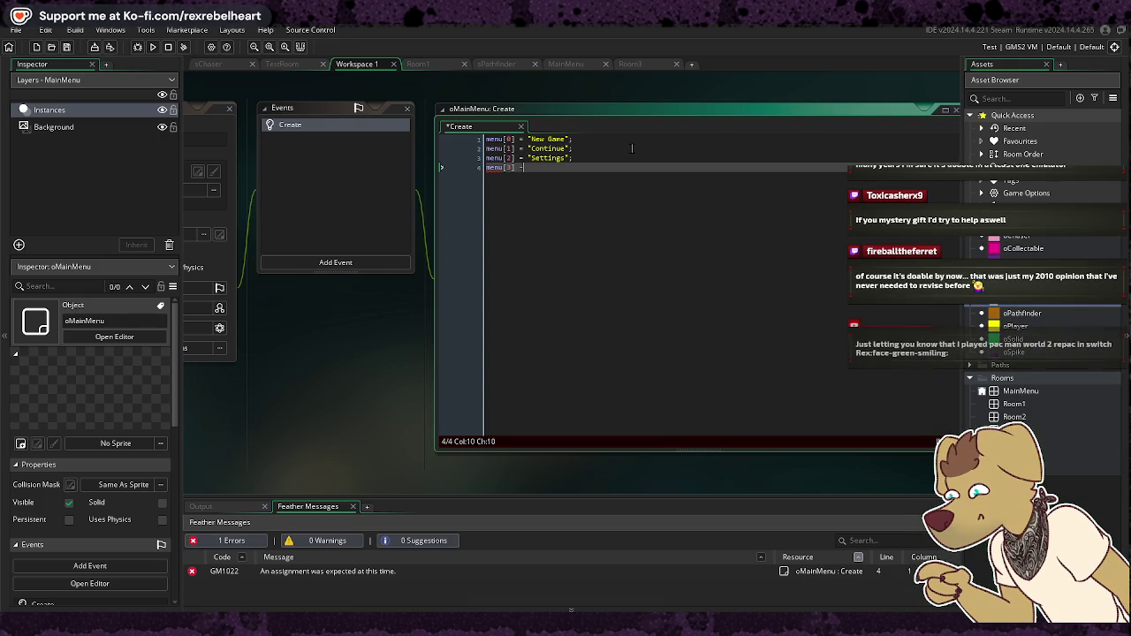
{"action": "type", "text": " = \"Cre"}
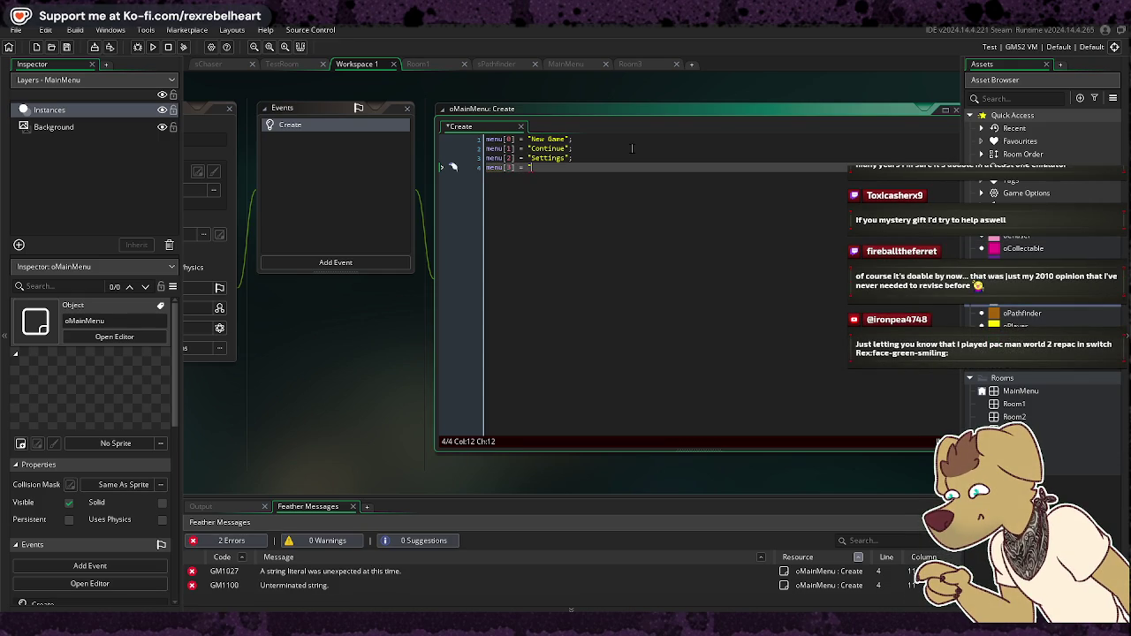
{"action": "type", "text": "dits\";"}
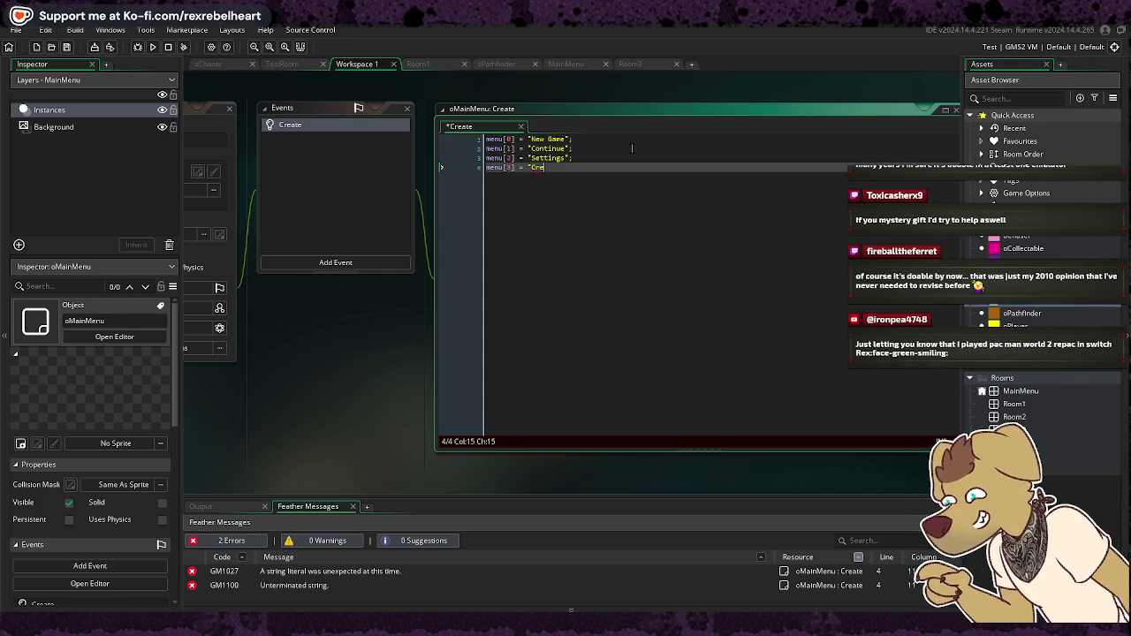
{"action": "key", "text": "Return"}
{"action": "type", "text": "menu"}
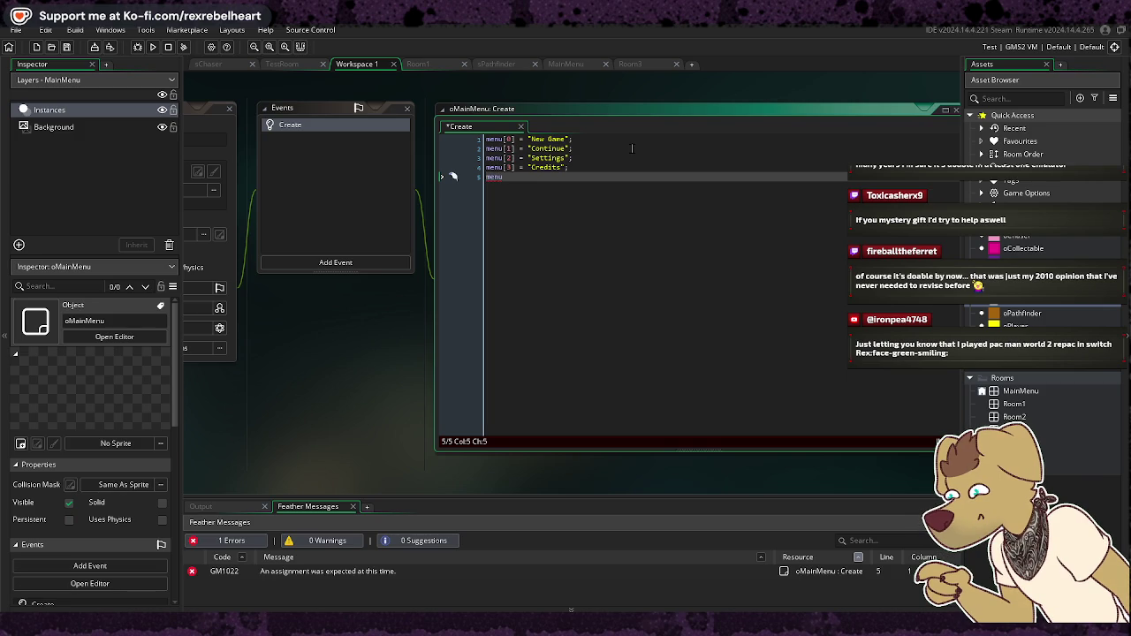
{"action": "type", "text": "[4] = "}
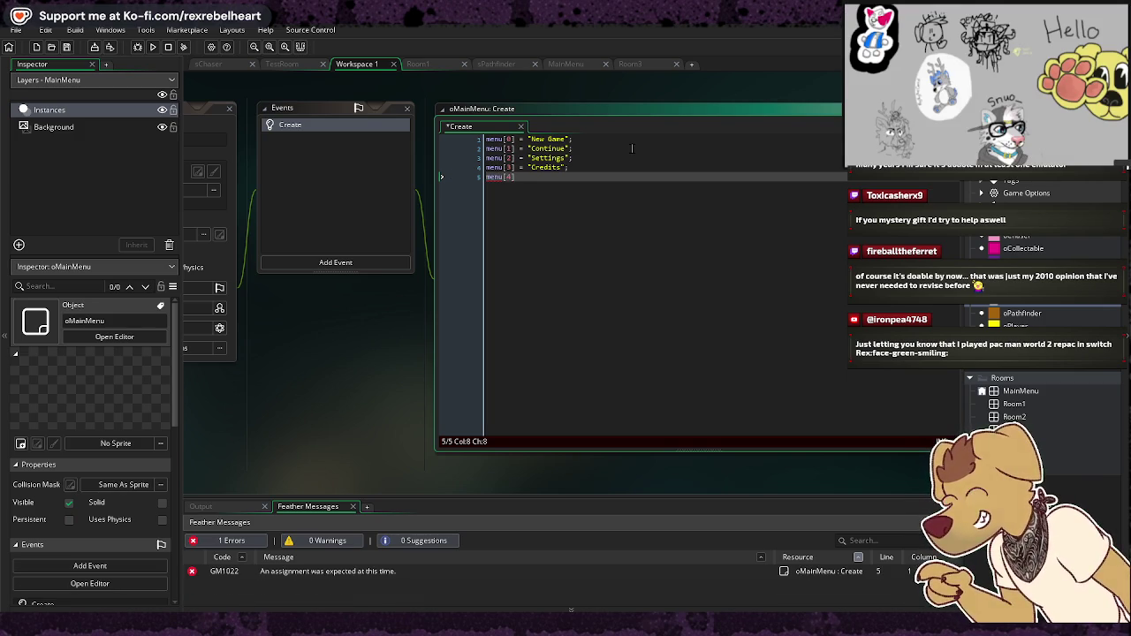
{"action": "type", "text": "\"Quit Game"}
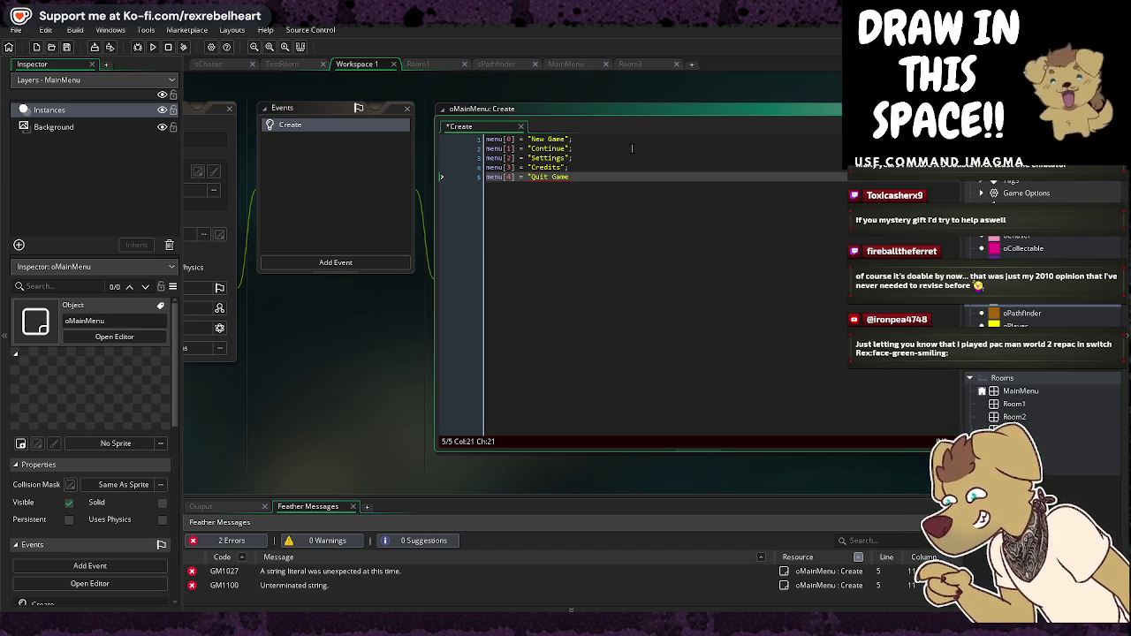
{"action": "type", "text": "\";"}
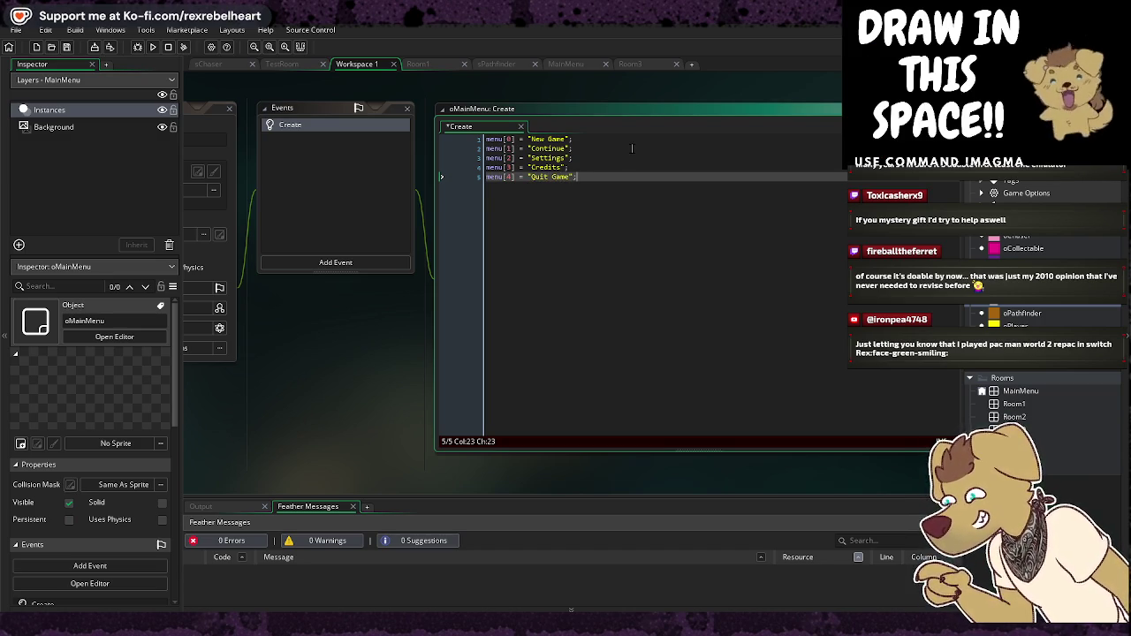
{"action": "key", "text": "Return"}
{"action": "key", "text": "Return"}
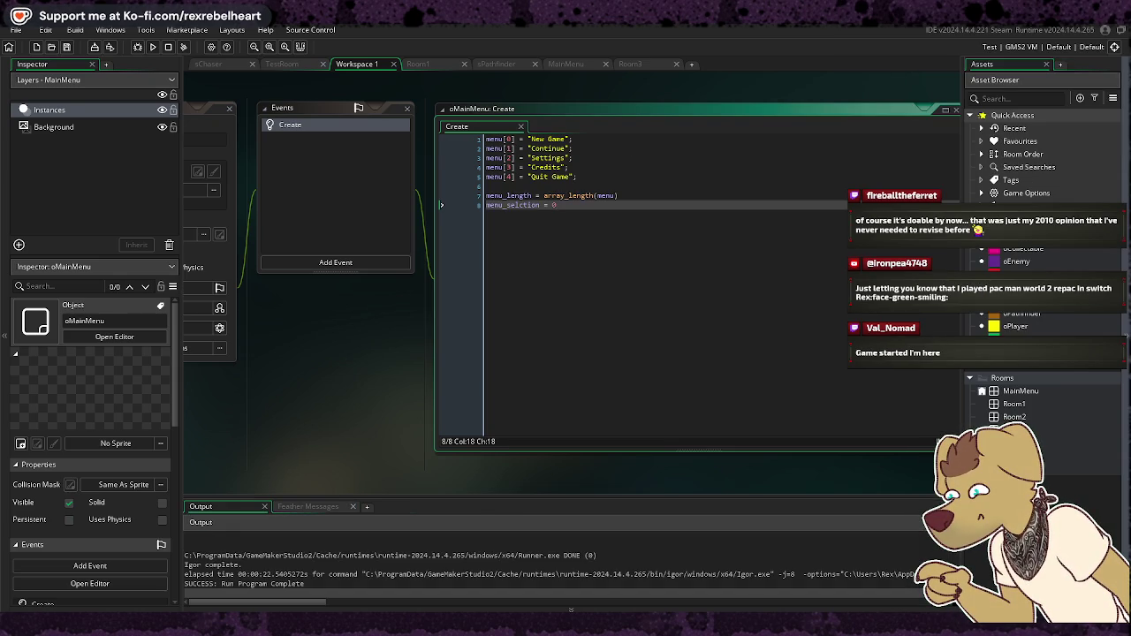
Step: Reopen oMainMenu from the MainMenu room and add a plain Draw event
{"action": "double_click", "coordinate": [1028, 391]}
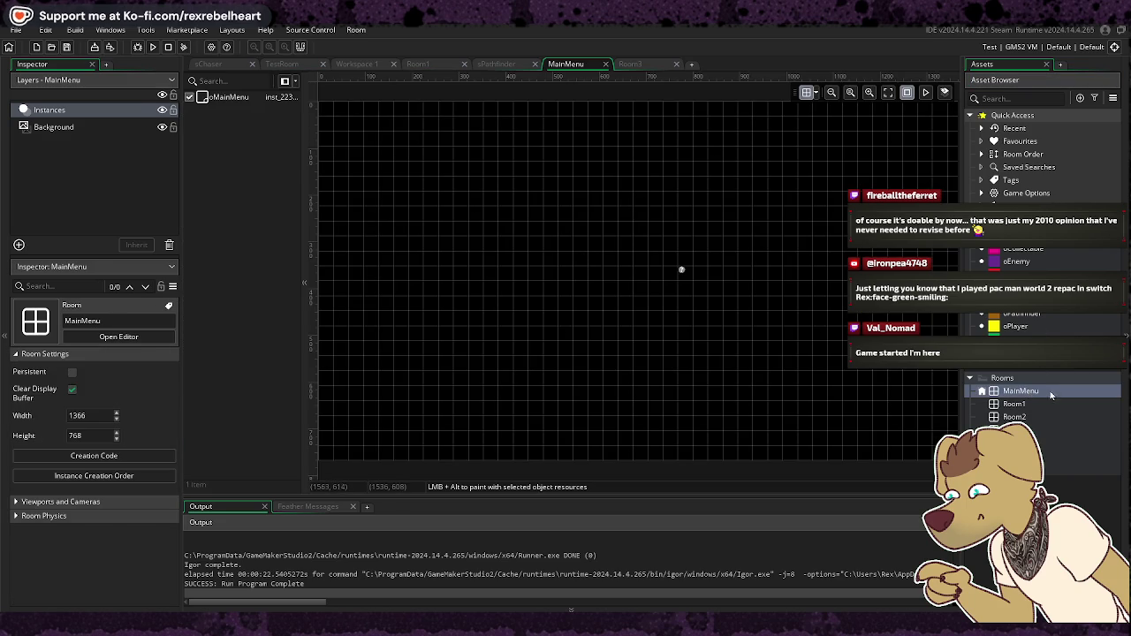
{"action": "right_click", "coordinate": [1051, 394]}
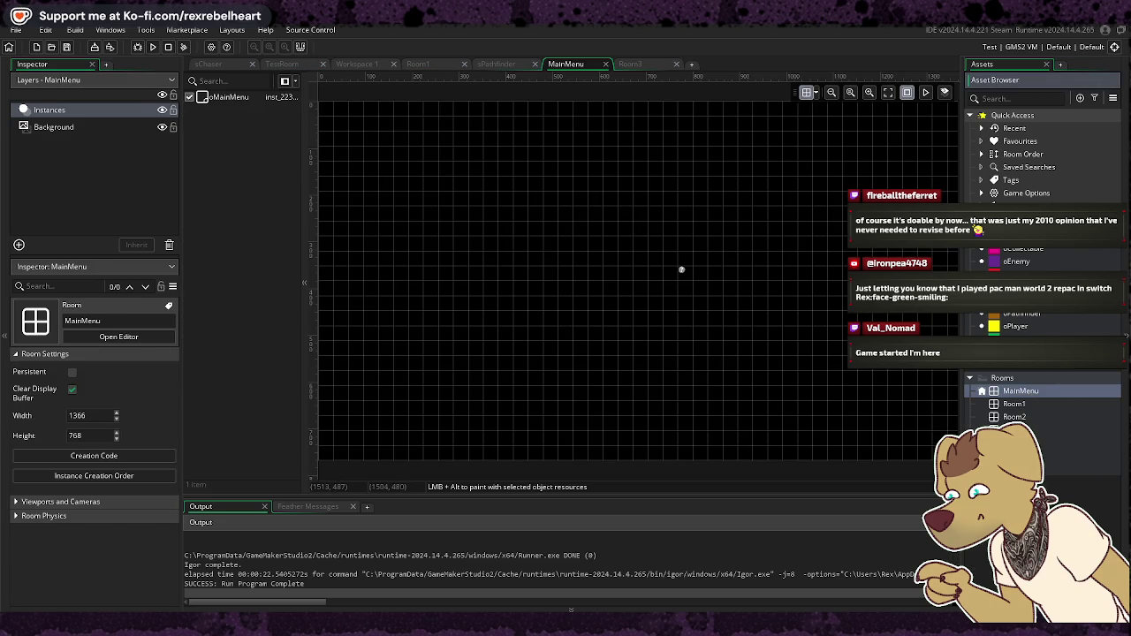
{"action": "double_click", "coordinate": [682, 269]}
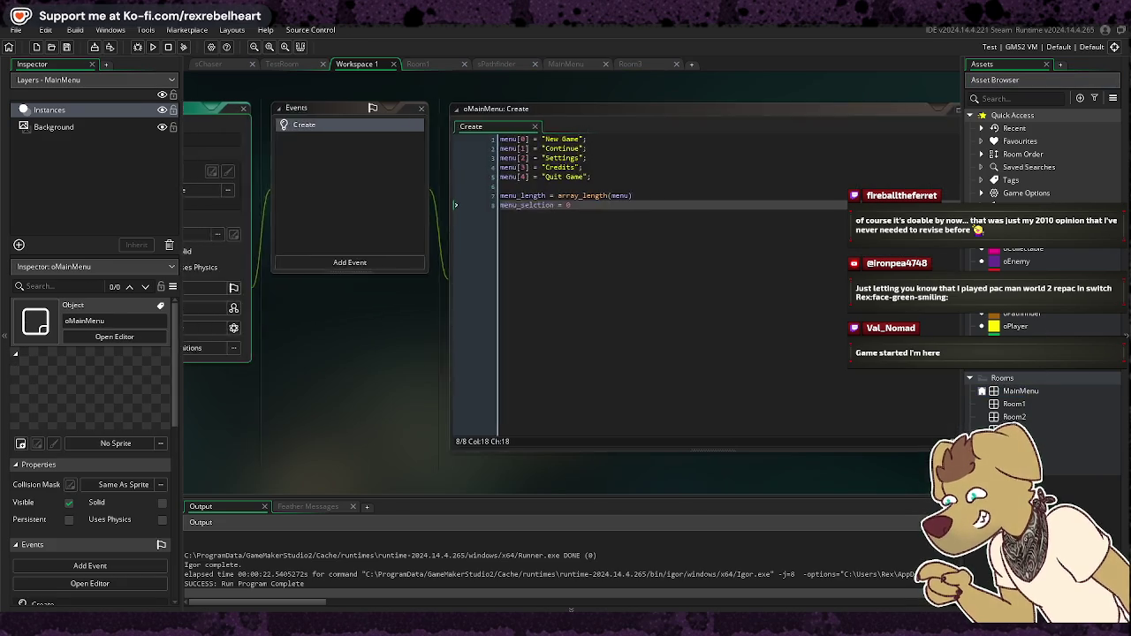
{"action": "left_click", "coordinate": [437, 262]}
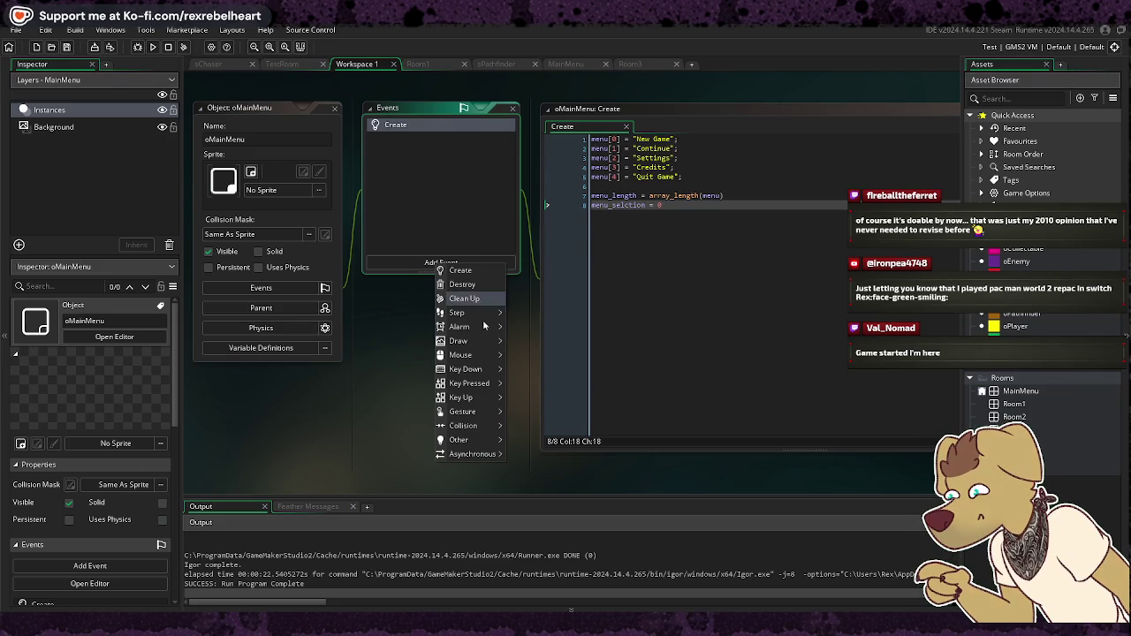
{"action": "mouse_move", "coordinate": [488, 343]}
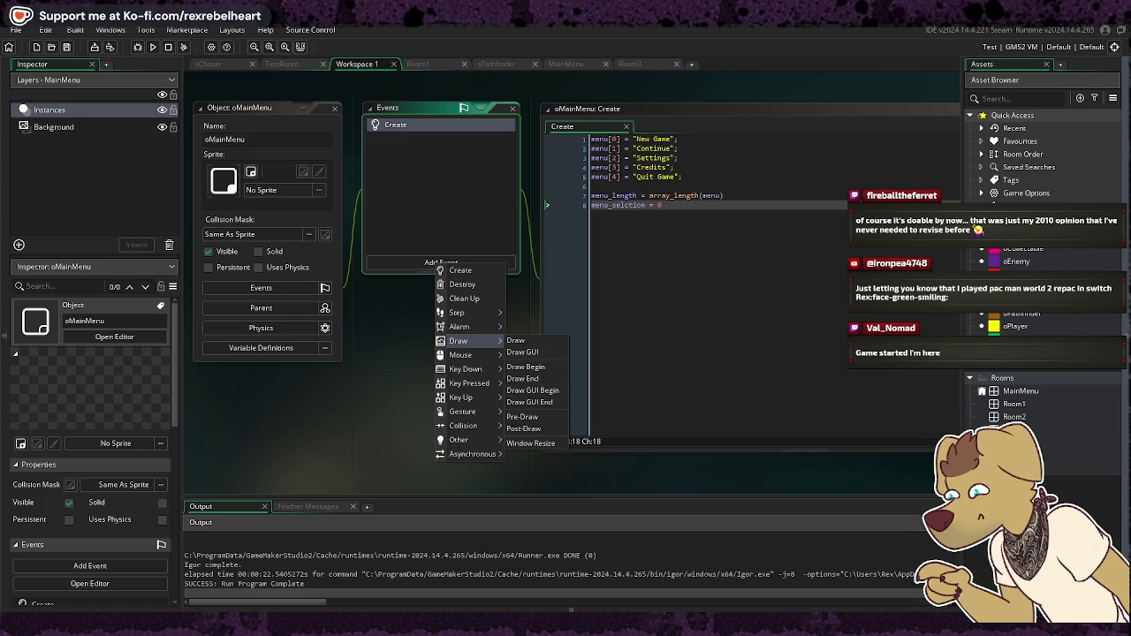
{"action": "left_click", "coordinate": [554, 341]}
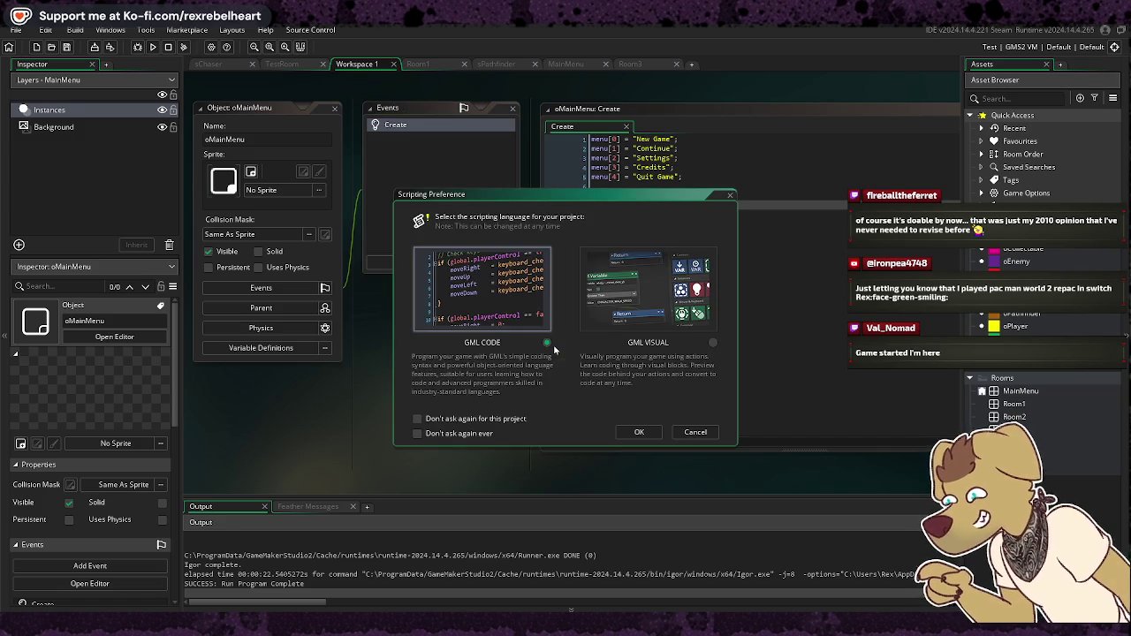
Step: In GML Code, type menu_x = room_width / 2 and menu_y = room_height in Draw, then remove them
{"action": "left_click", "coordinate": [643, 432]}
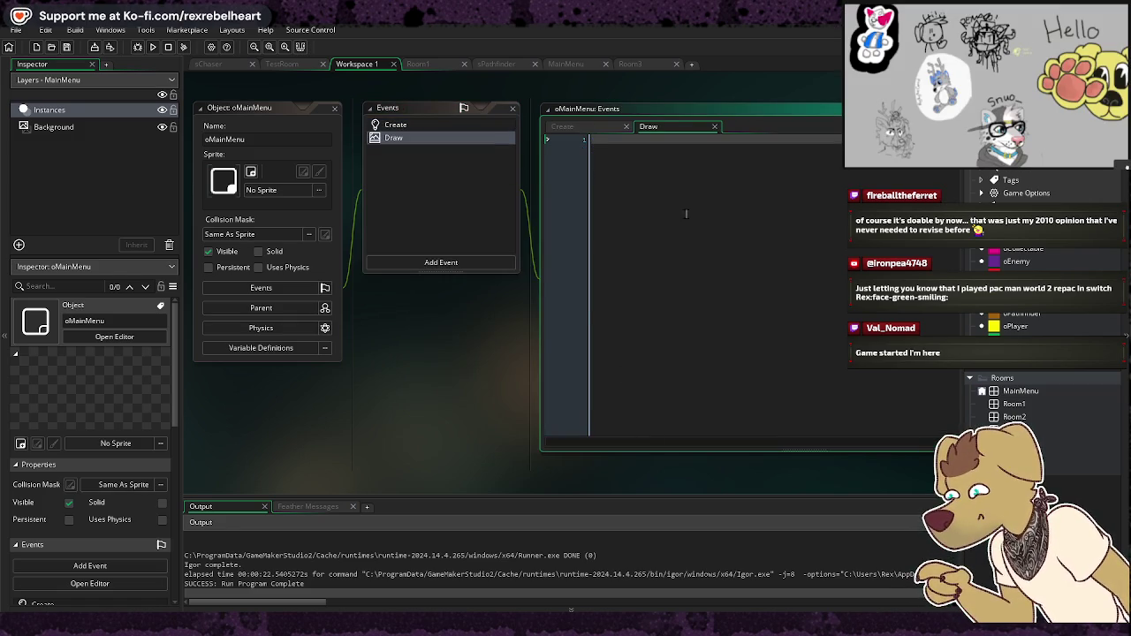
{"action": "type", "text": "menu_x = r"}
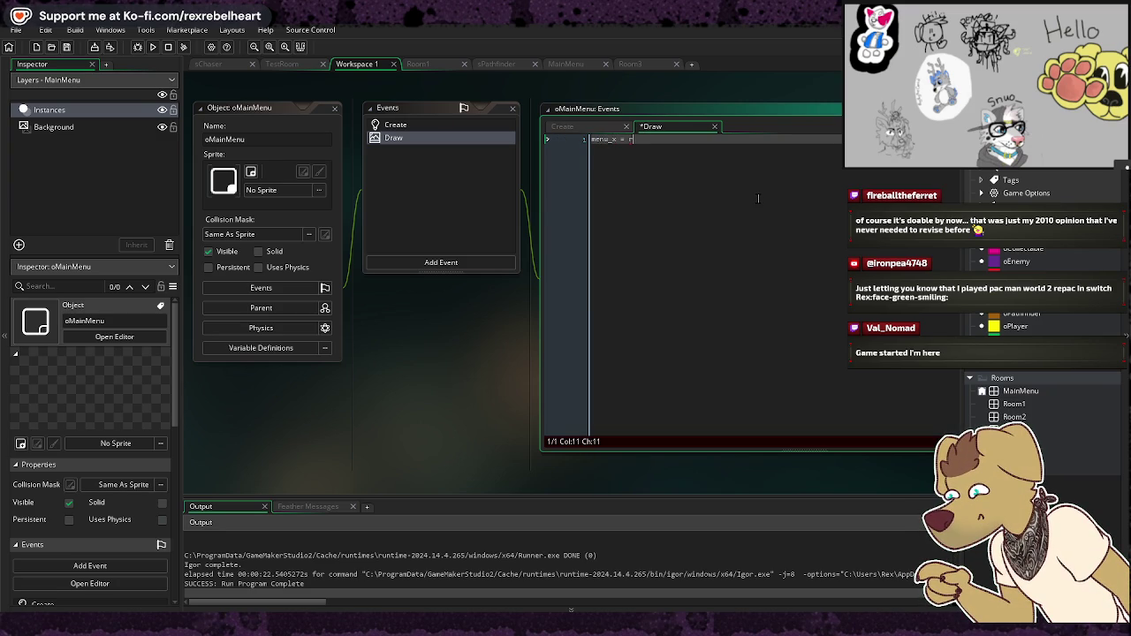
{"action": "type", "text": "oom_wide"}
{"action": "key", "text": "BackSpace"}
{"action": "type", "text": "th / "}
{"action": "type", "text": "2;"}
{"action": "key", "text": "Return"}
{"action": "type", "text": "menu_"}
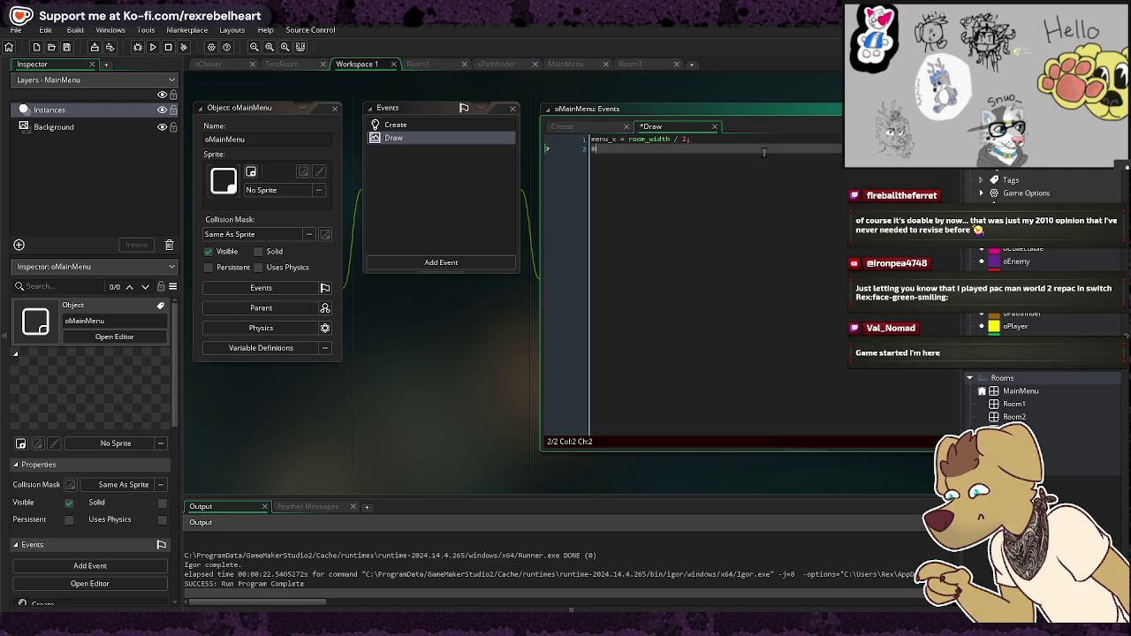
{"action": "type", "text": "y = r"}
{"action": "type", "text": "oom"}
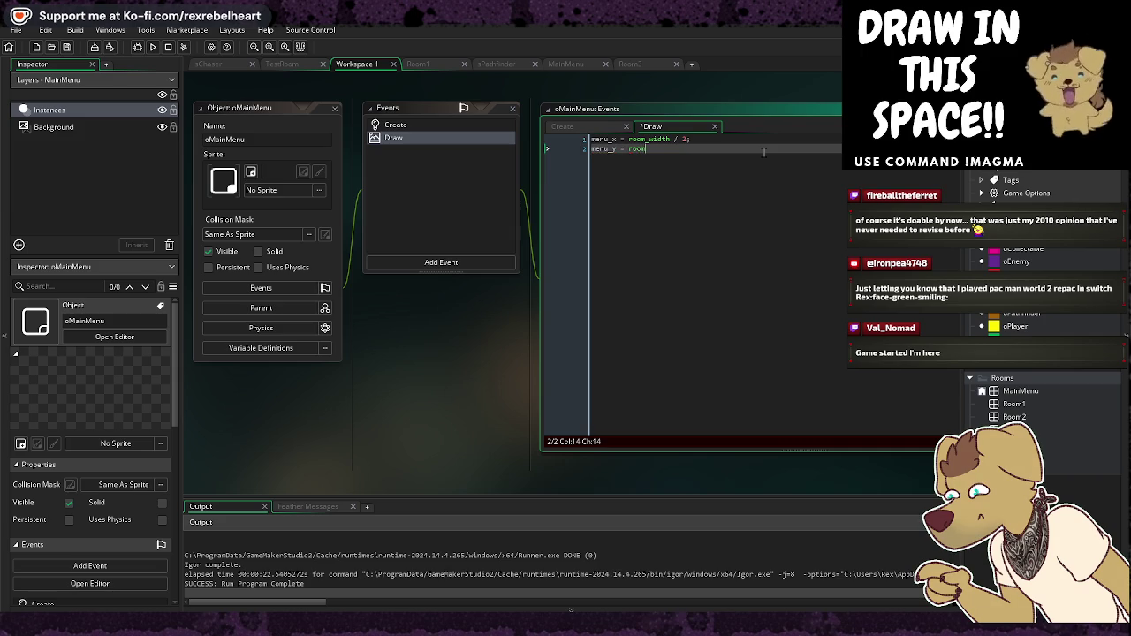
{"action": "type", "text": "_height / 2"}
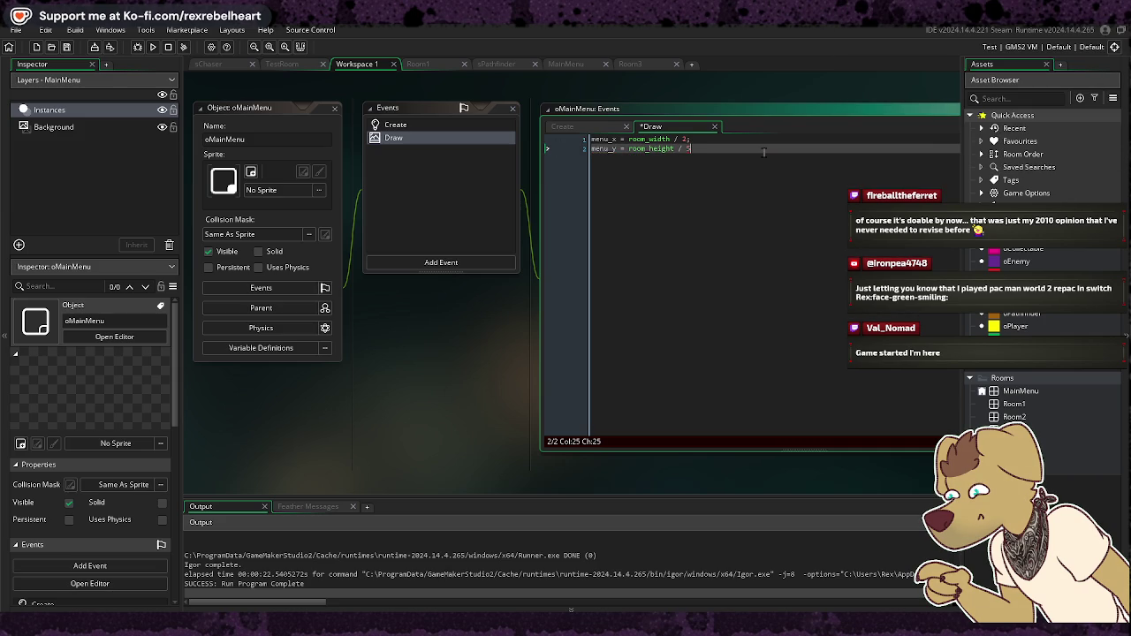
{"action": "key", "text": "Return"}
{"action": "key", "text": "Return"}
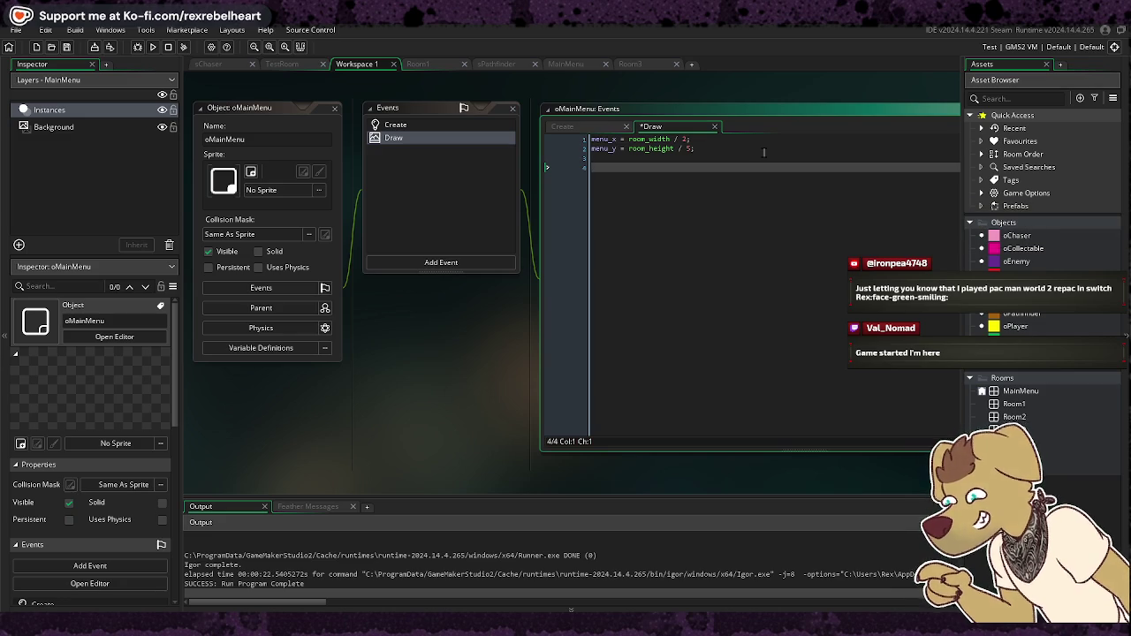
{"action": "key", "text": "BackSpace"}
{"action": "key", "text": "BackSpace"}
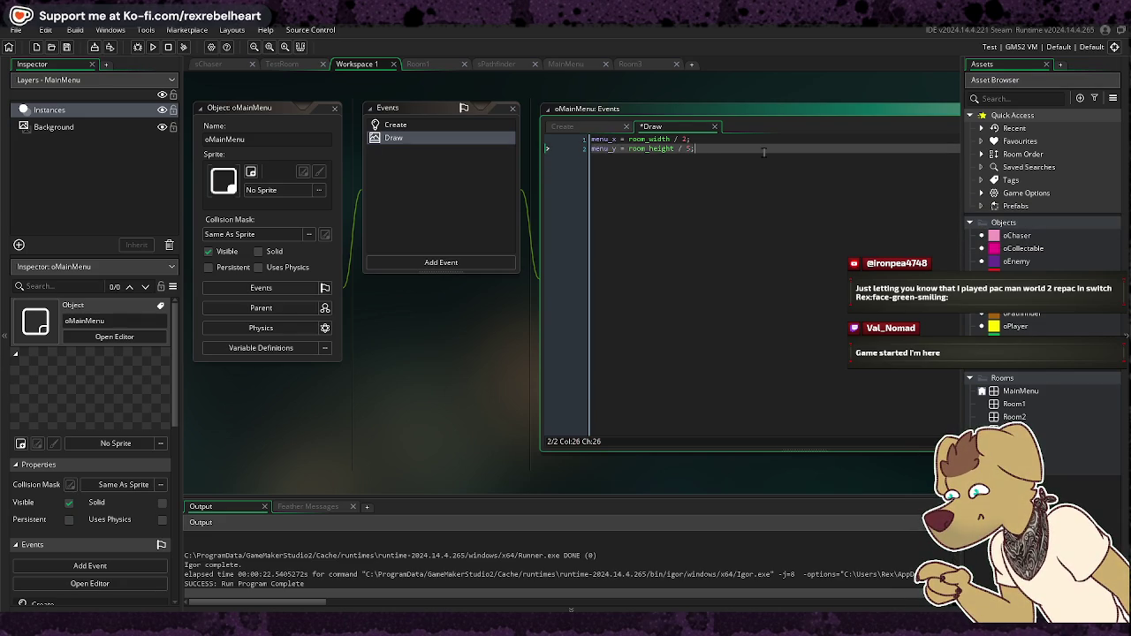
{"action": "left_click_drag", "start_coordinate": [764, 152], "coordinate": [526, 123]}
{"action": "key", "text": "BackSpace"}
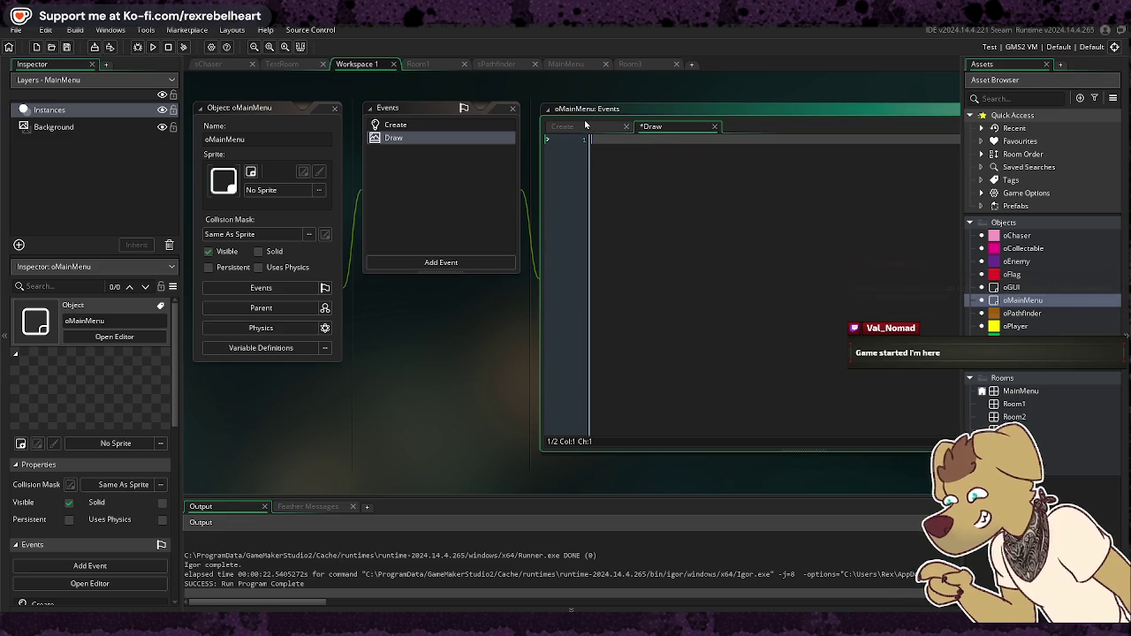
Step: Add menu_x = room_width / 2; and menu_y = room_height / 5; to the Create event
{"action": "left_click", "coordinate": [586, 127]}
{"action": "key", "text": "Return"}
{"action": "key", "text": "Return"}
{"action": "type", "text": "menu_x = room_width / 2;"}
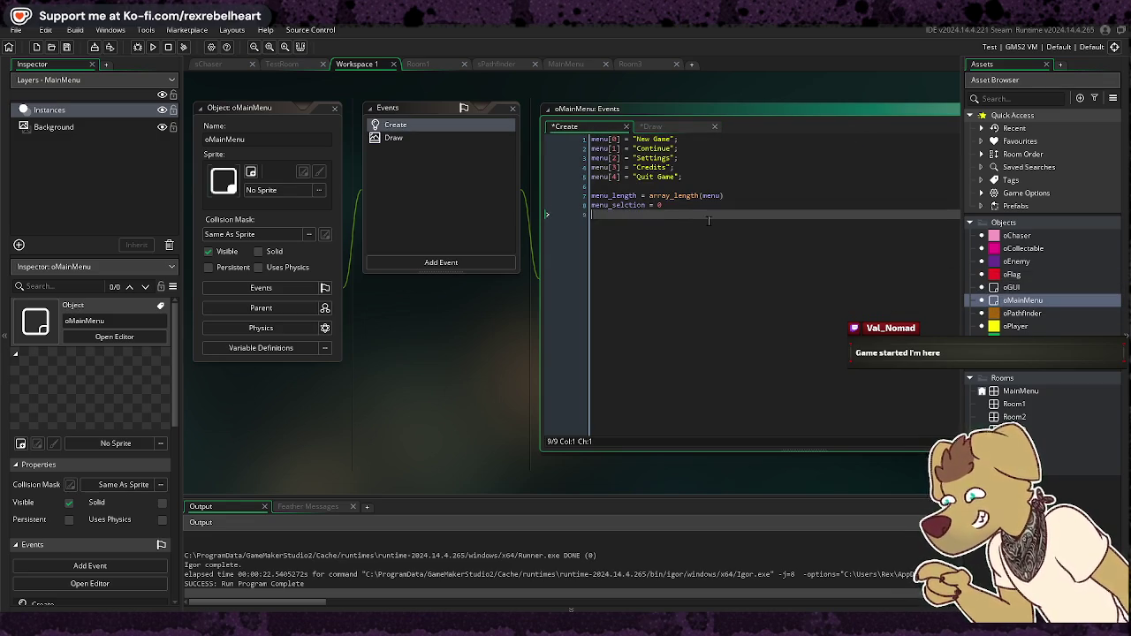
{"action": "key", "text": "Return"}
{"action": "type", "text": "menu_y = room_height / 5;"}
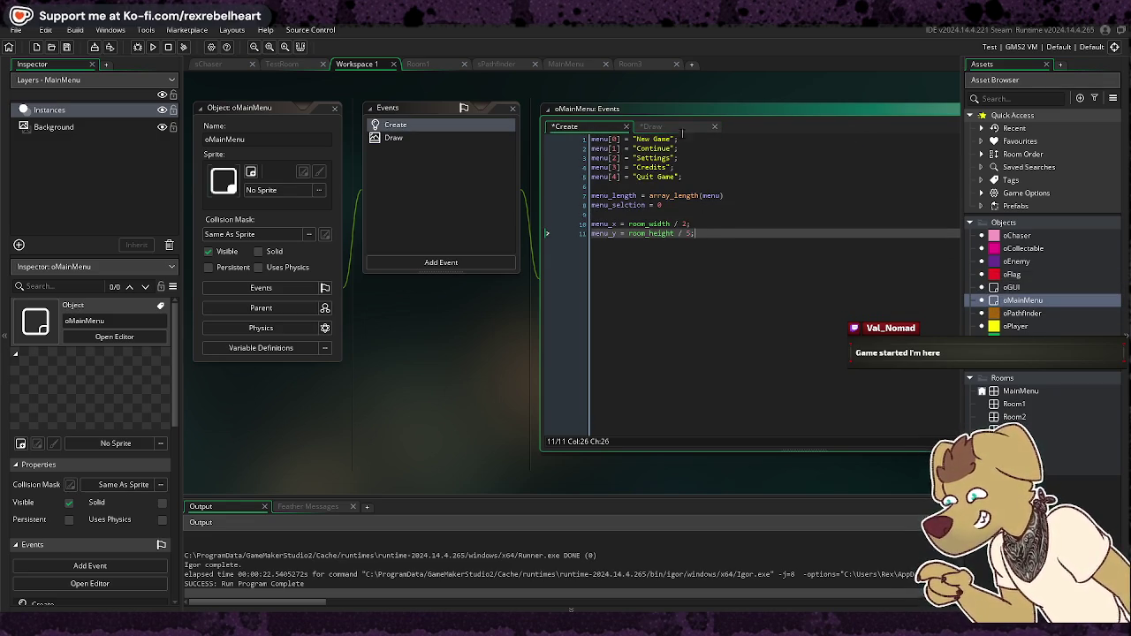
{"action": "left_click", "coordinate": [683, 131]}
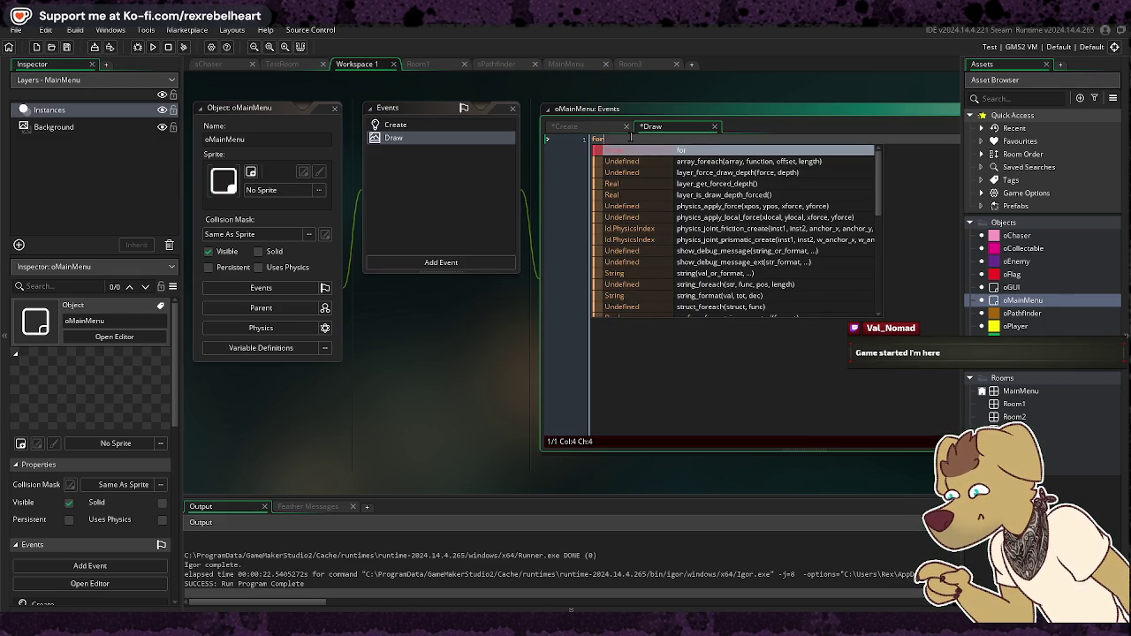
{"action": "type", "text": "for"}
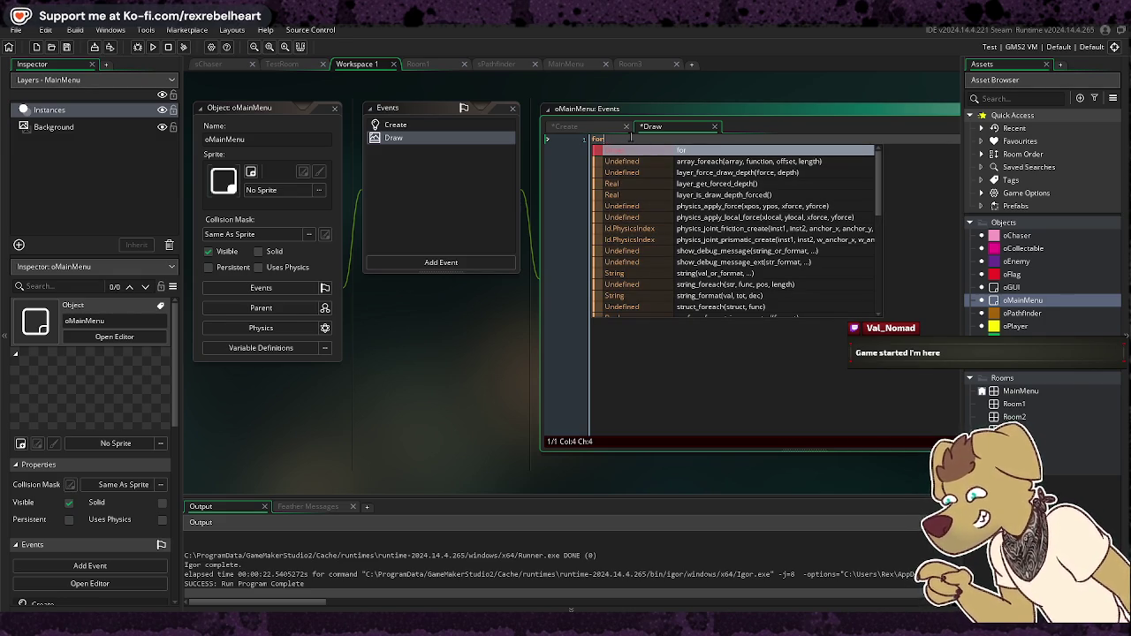
Step: Start the Draw event loop for(var i = 0; i <menu_length; and reposition the Pokemon e-reader image browser window
{"action": "type", "text": "("}
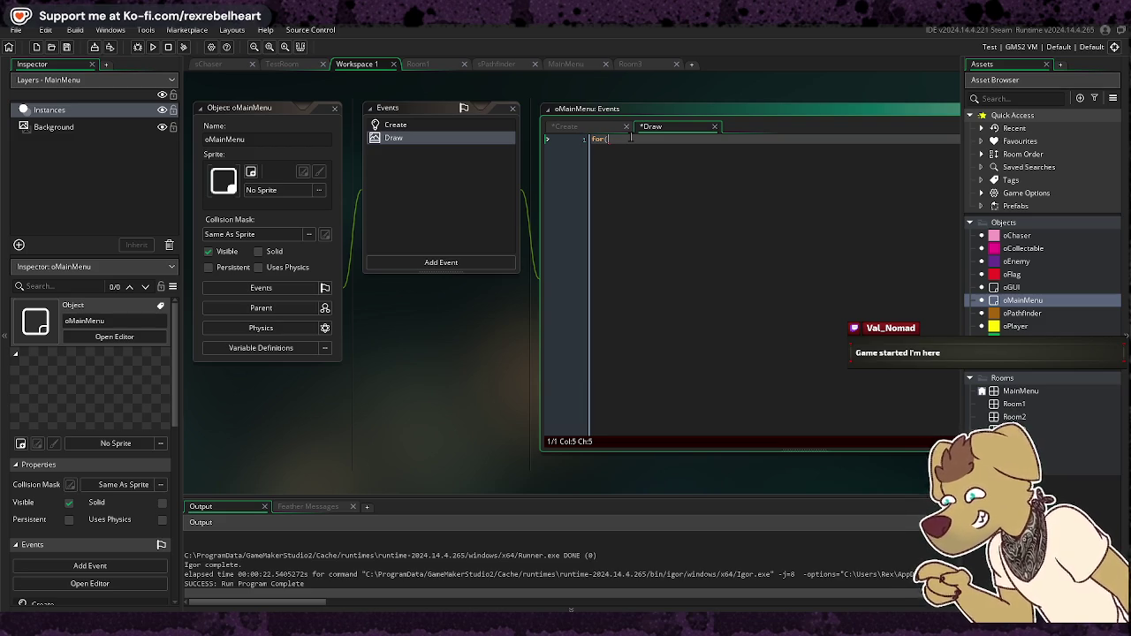
{"action": "type", "text": "var i ="}
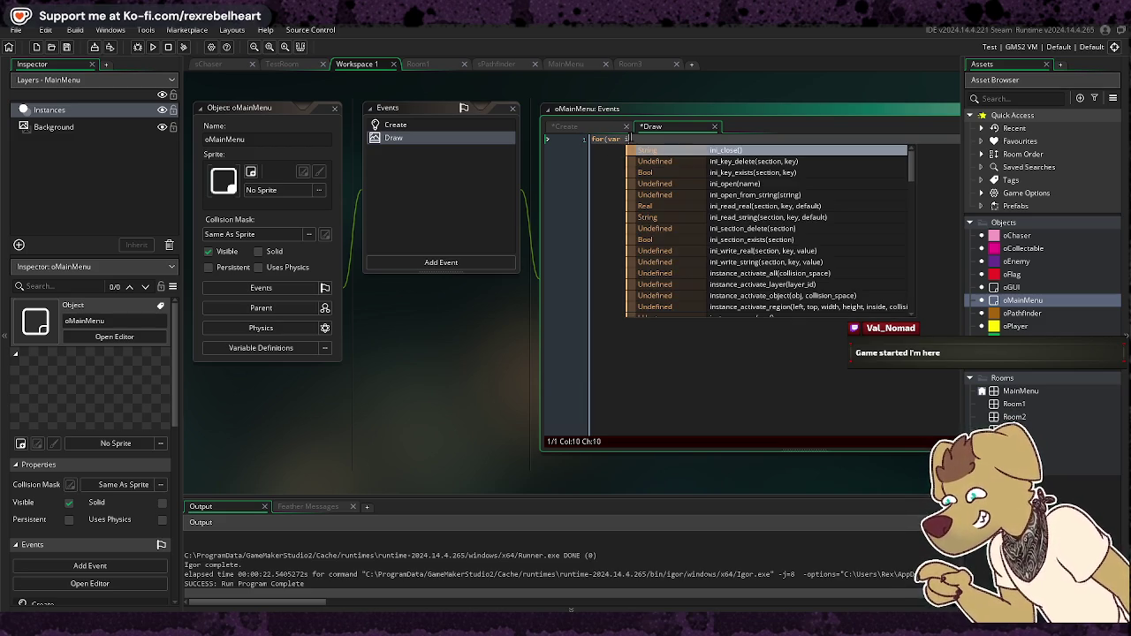
{"action": "key", "text": "BackSpace"}
{"action": "type", "text": "= 0;"}
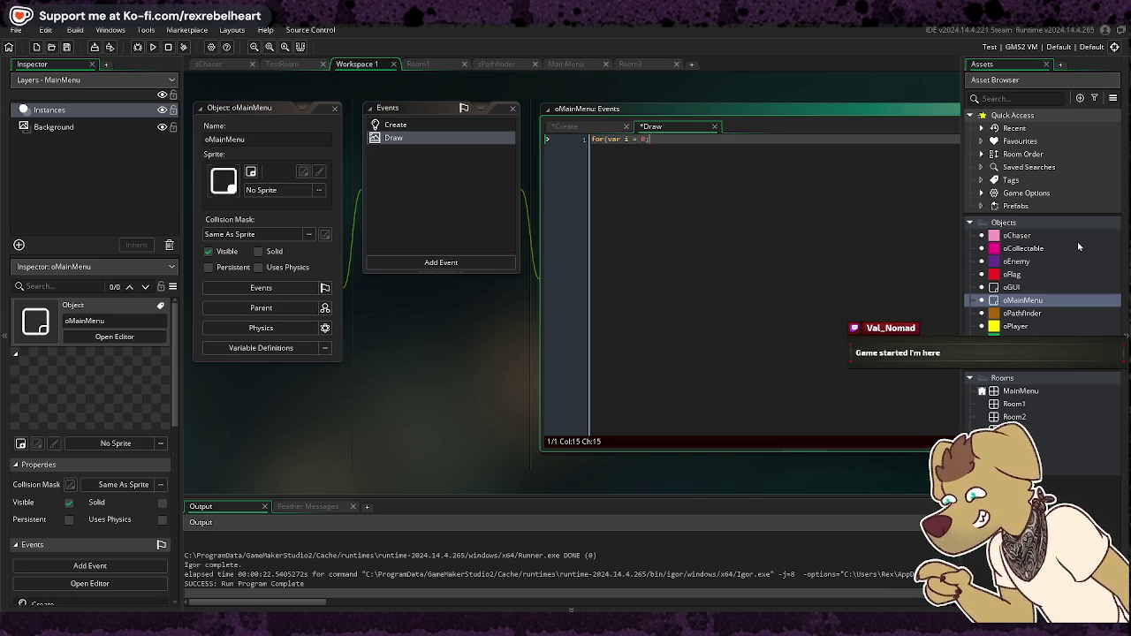
{"action": "type", "text": " i "}
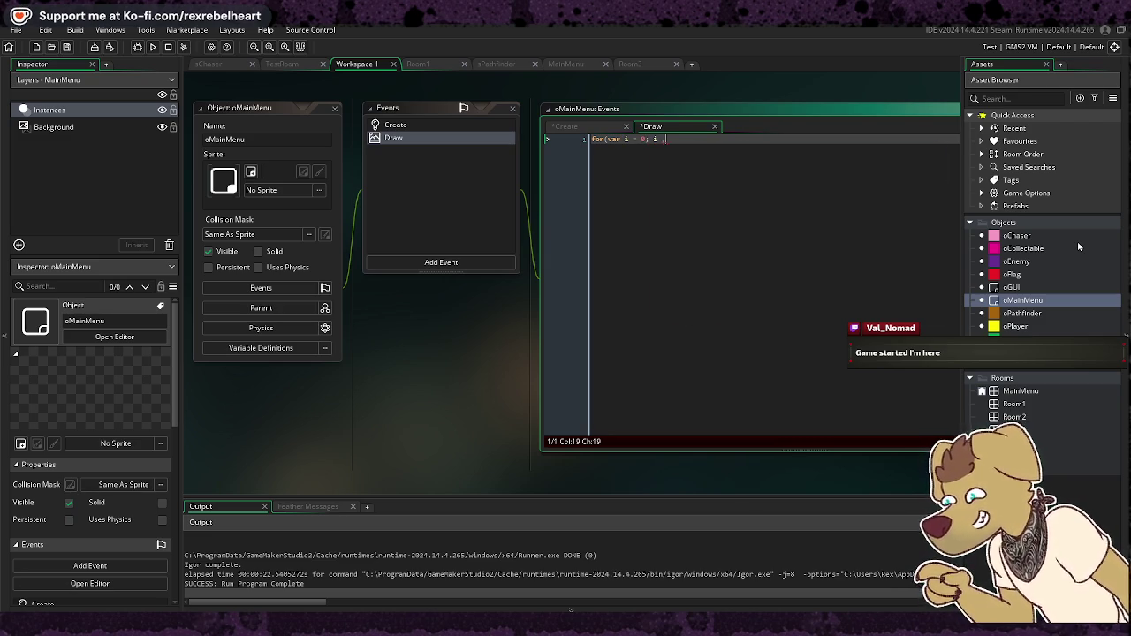
{"action": "type", "text": "<"}
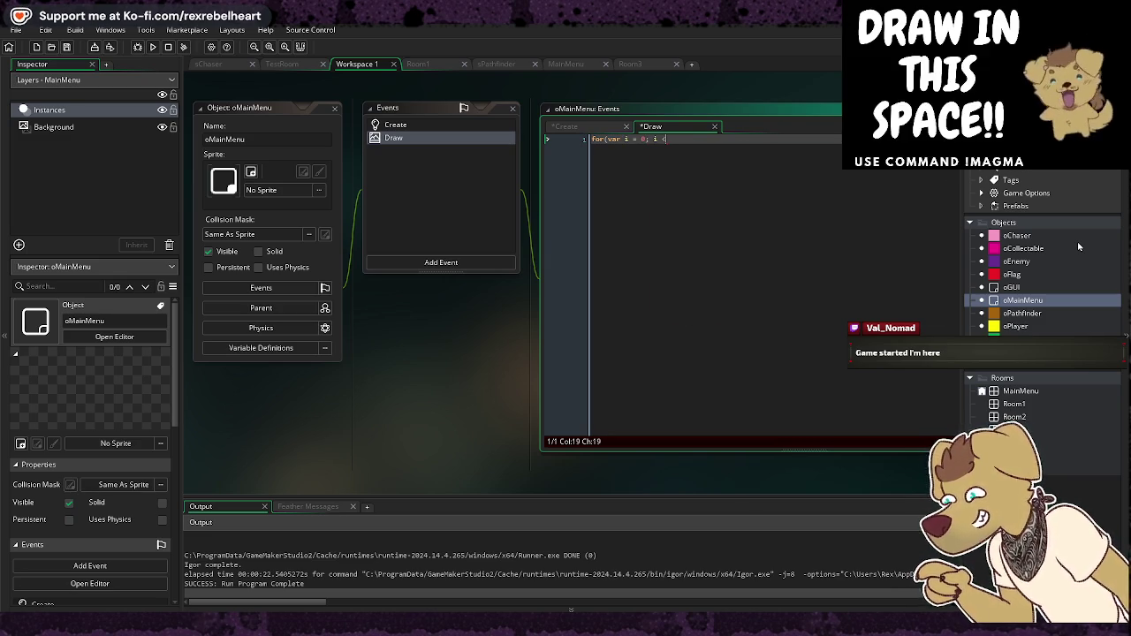
{"action": "type", "text": "menu"}
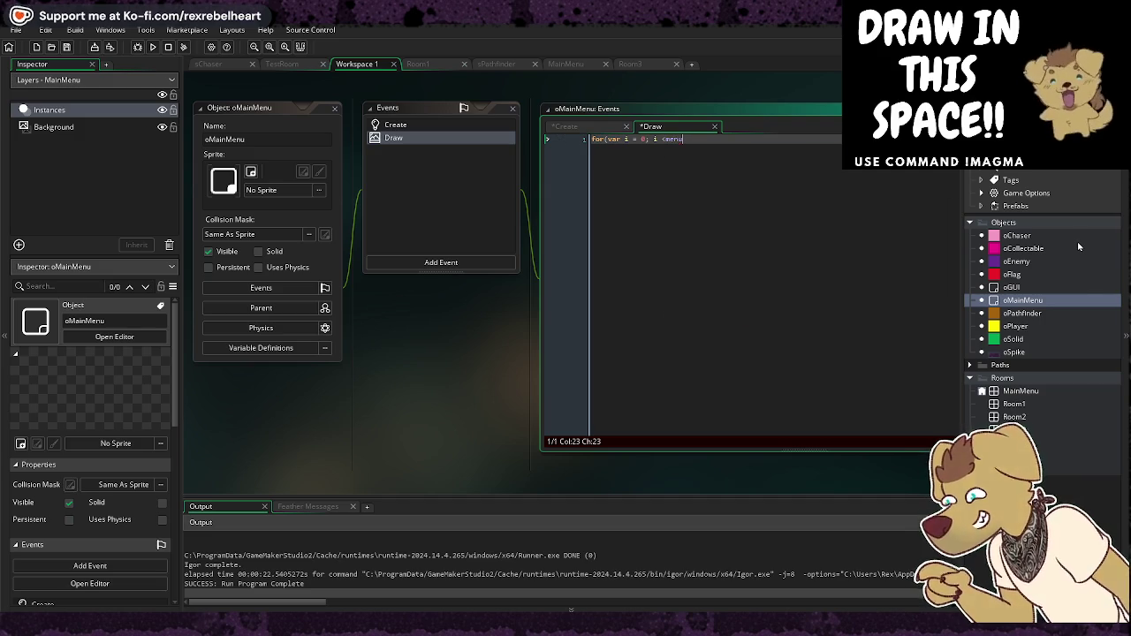
{"action": "type", "text": "_length"}
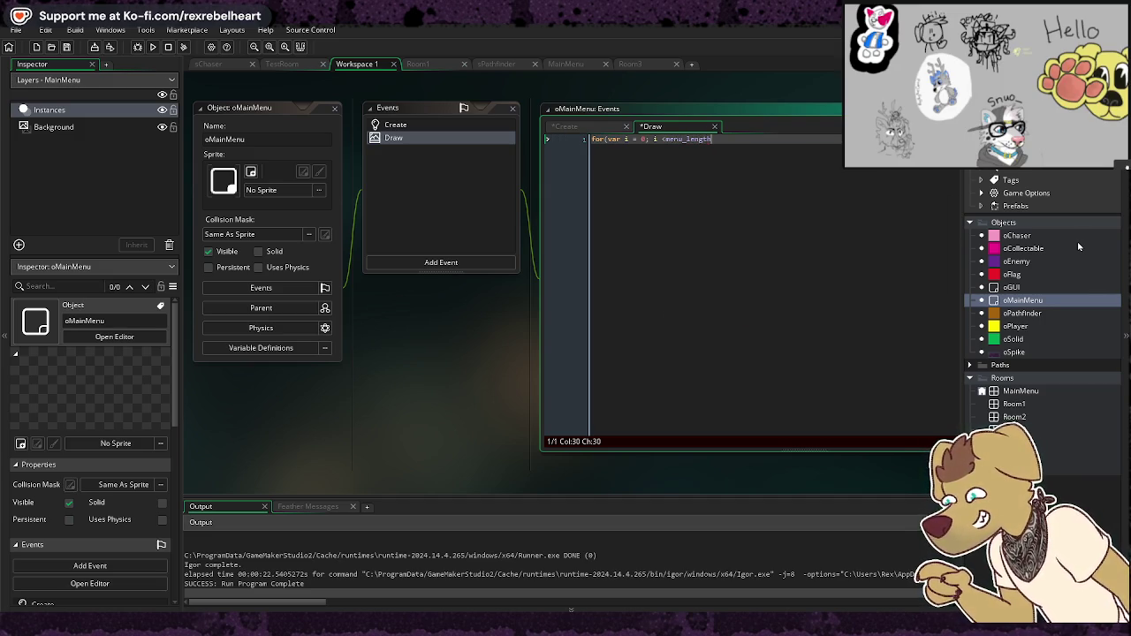
{"action": "type", "text": ";"}
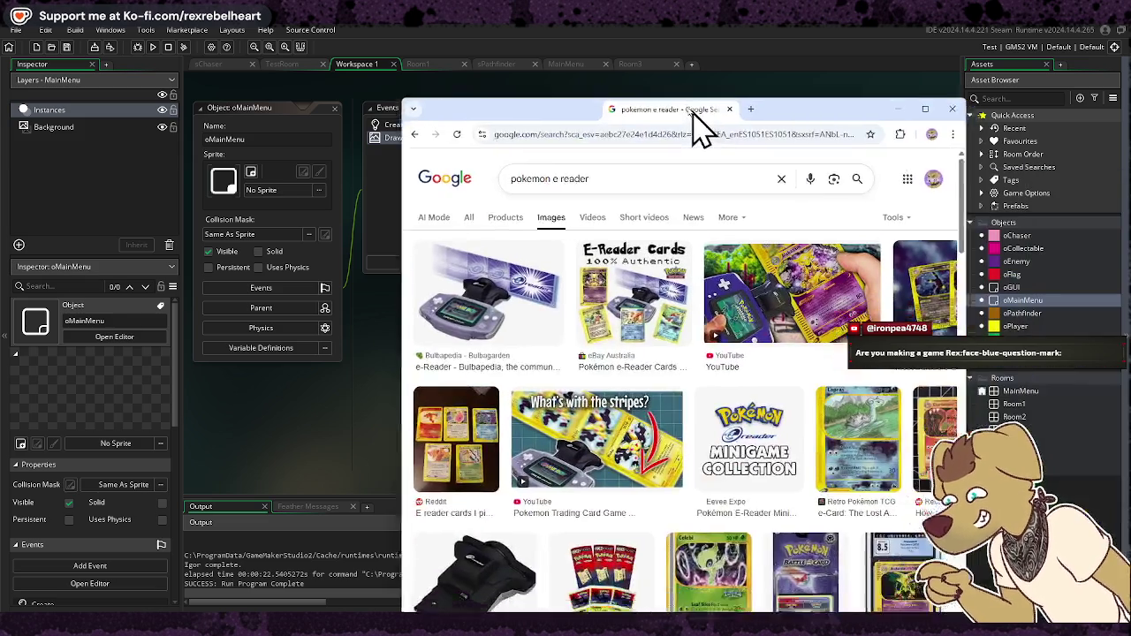
{"action": "left_click_drag", "start_coordinate": [698, 118], "coordinate": [594, 62]}
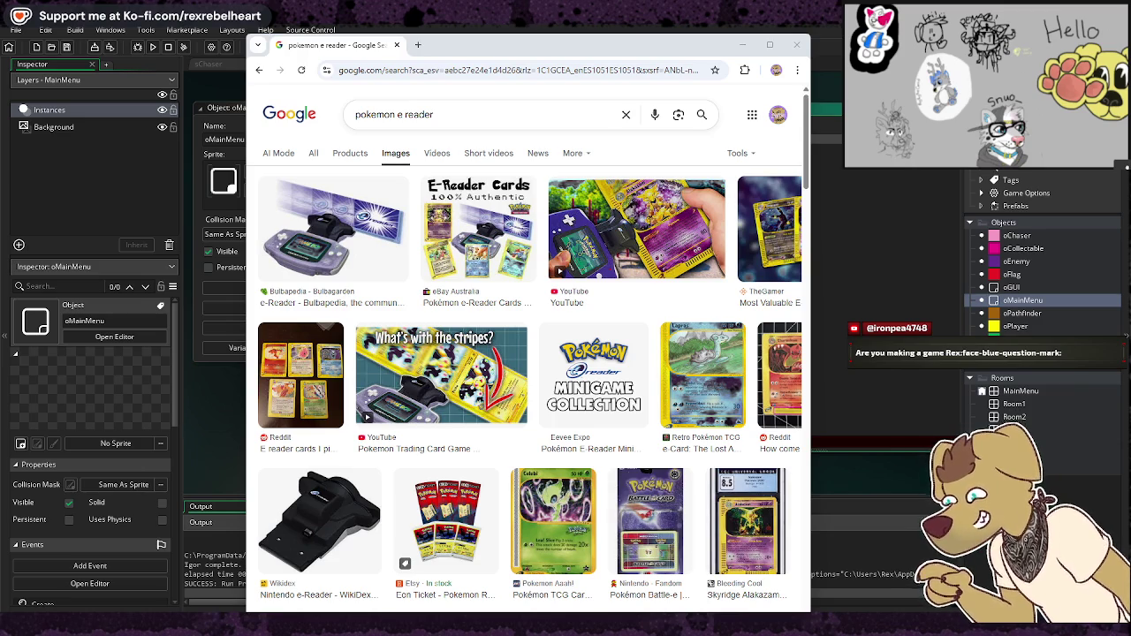
Step: Dock the 'ereader nes games' tab into the browser window and open the Reddit post on NES e-Reader ports
{"action": "double_click", "coordinate": [506, 51]}
{"action": "mouse_move", "coordinate": [506, 55]}
{"action": "left_mouse_down"}
{"action": "mouse_move", "coordinate": [480, 101]}
{"action": "mouse_move", "coordinate": [462, 88]}
{"action": "mouse_move", "coordinate": [457, 58]}
{"action": "left_mouse_up"}
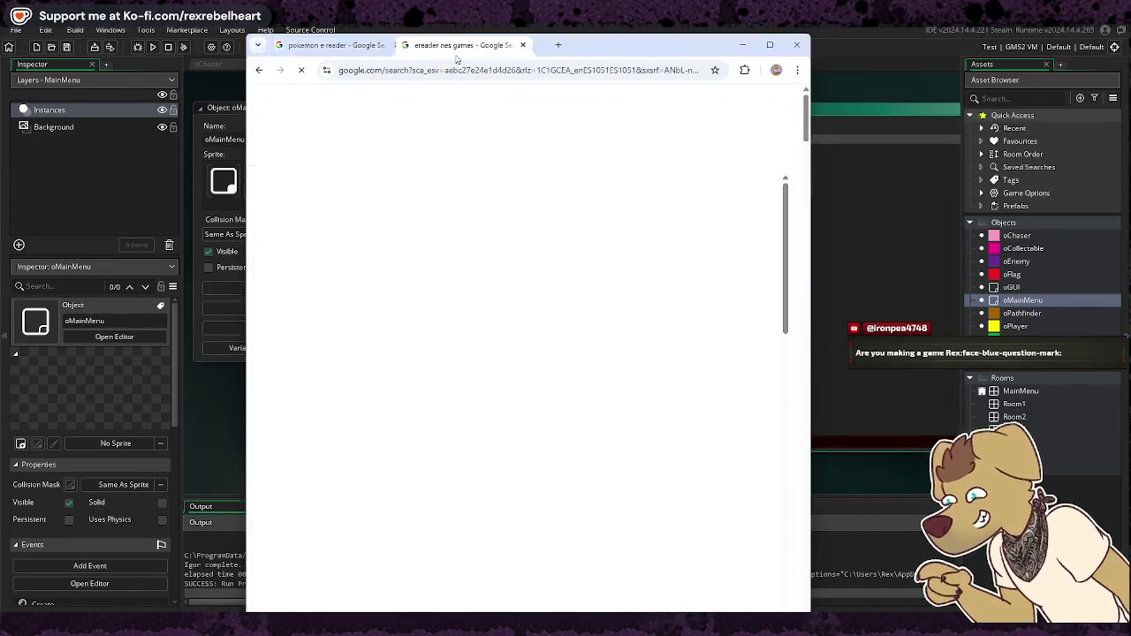
{"action": "left_click", "coordinate": [680, 301]}
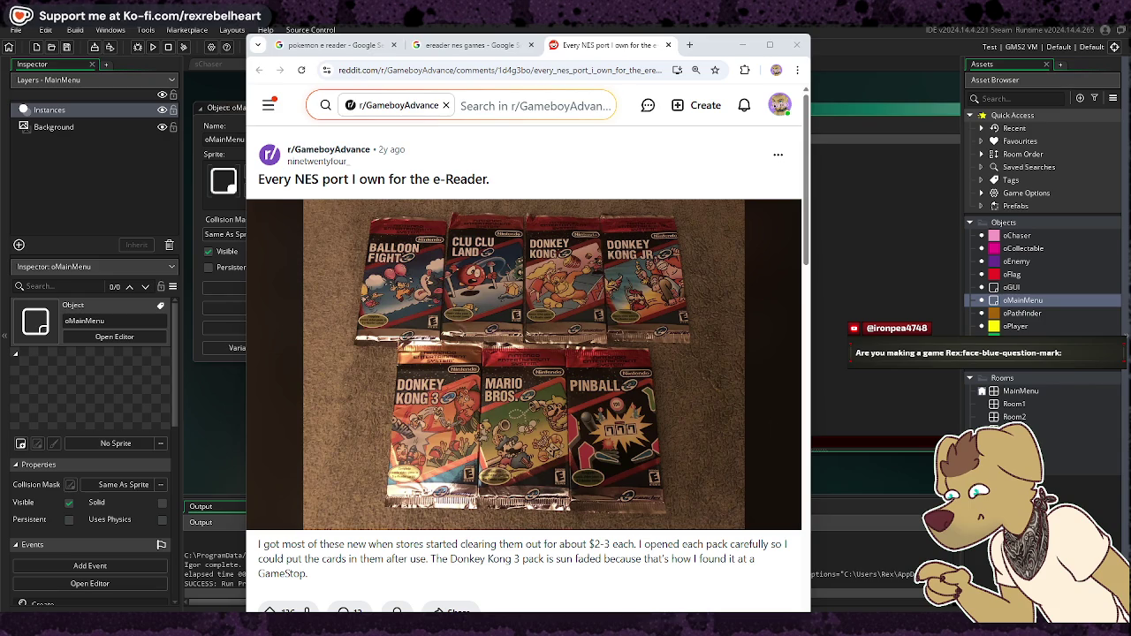
Step: Compare the ereader nes games, pokemon e reader and Reddit tabs, then close the browser
{"action": "left_click", "coordinate": [430, 52]}
{"action": "left_click", "coordinate": [336, 46]}
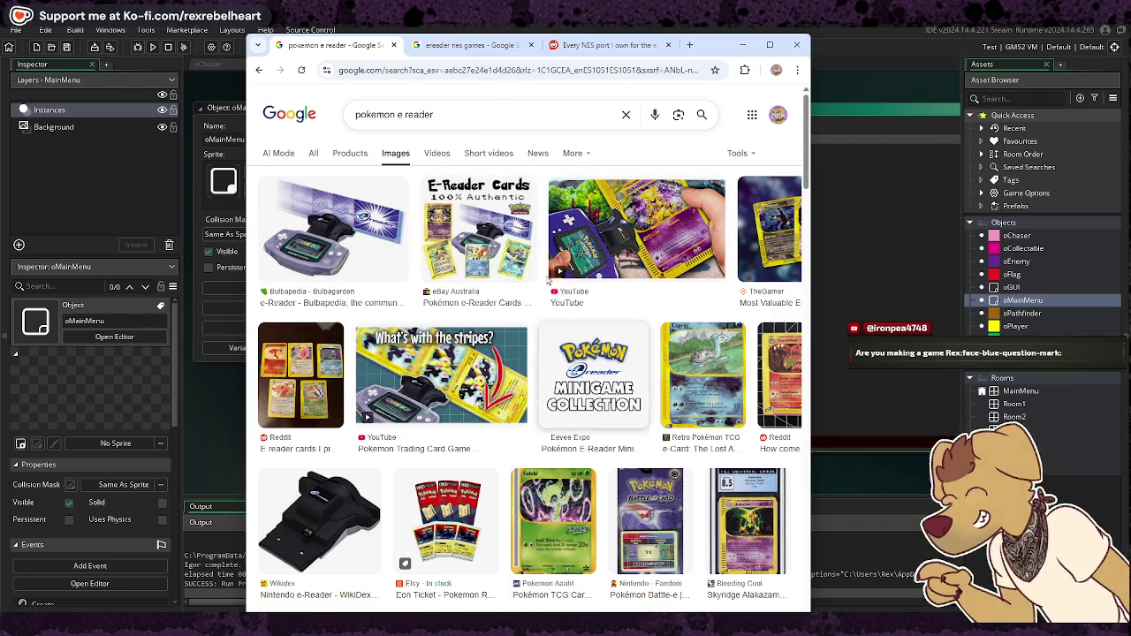
{"action": "left_click", "coordinate": [564, 51]}
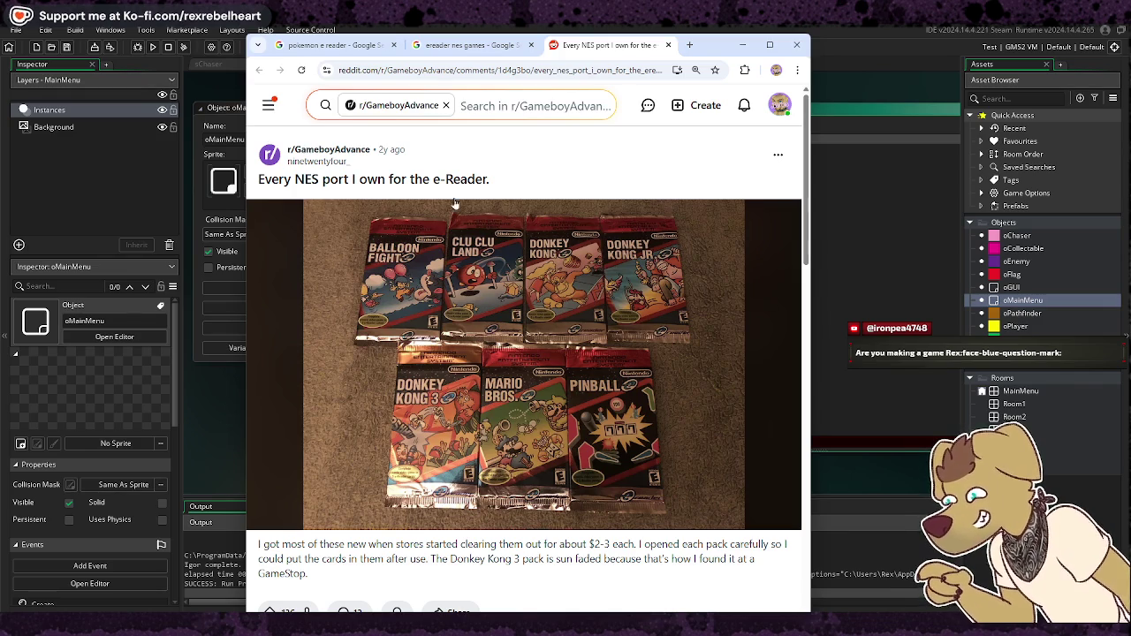
{"action": "left_click", "coordinate": [335, 44]}
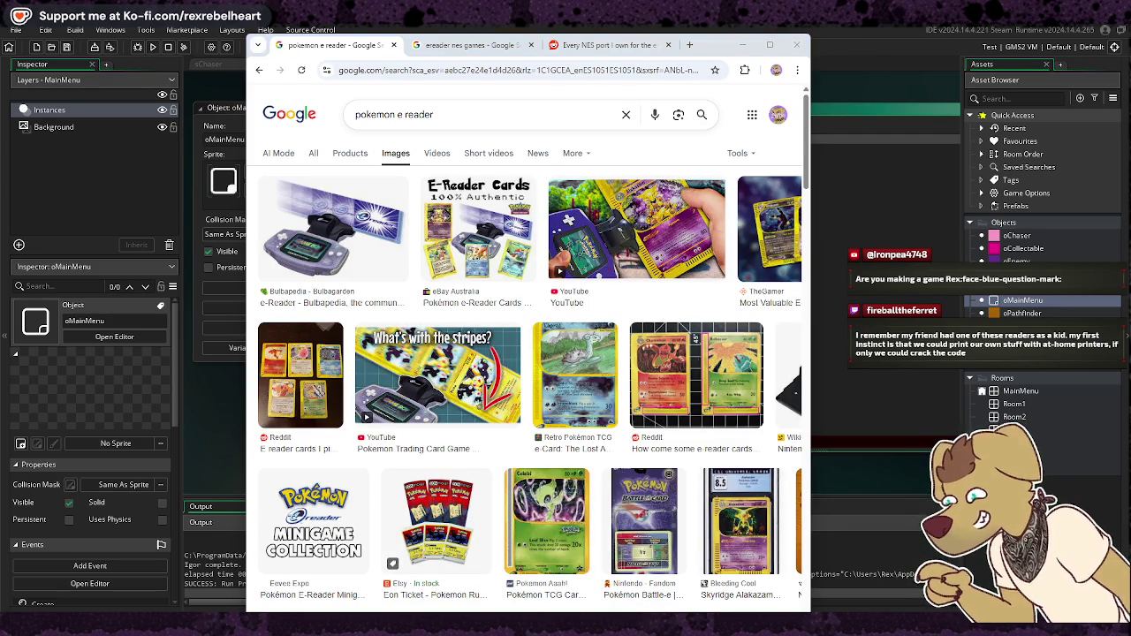
{"action": "left_click", "coordinate": [796, 44]}
{"action": "type", "text": "for(var i = 0; i <menu_length; i"}
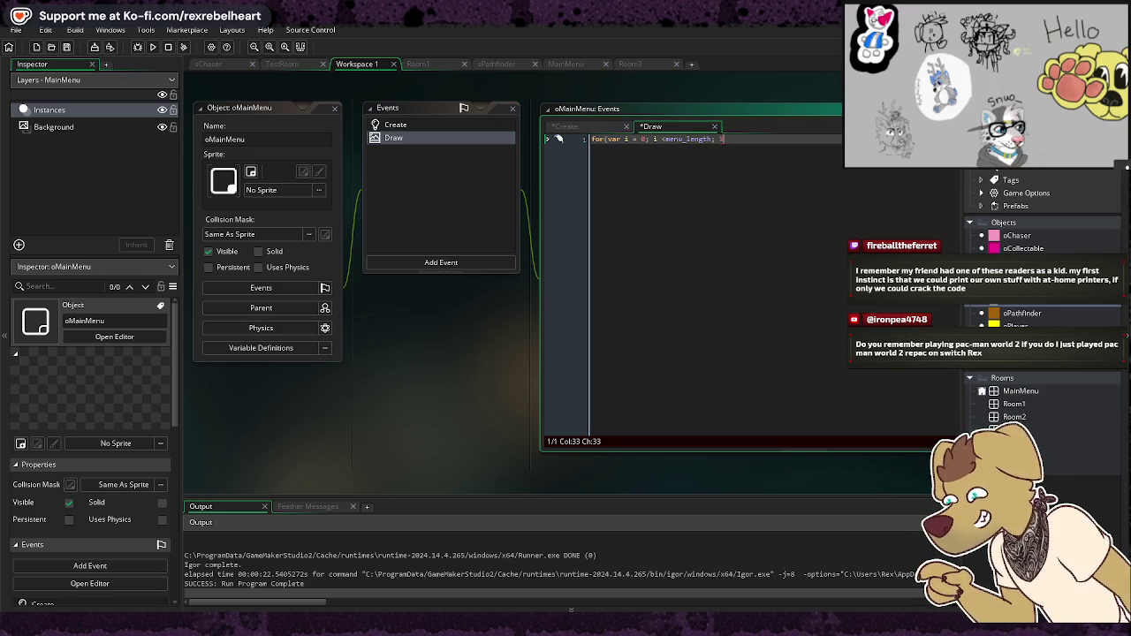
Step: Close the loop header and declare var xx = menu_x and var yy = menu_y in the loop body
{"action": "type", "text": ")"}
{"action": "key", "text": "Return"}
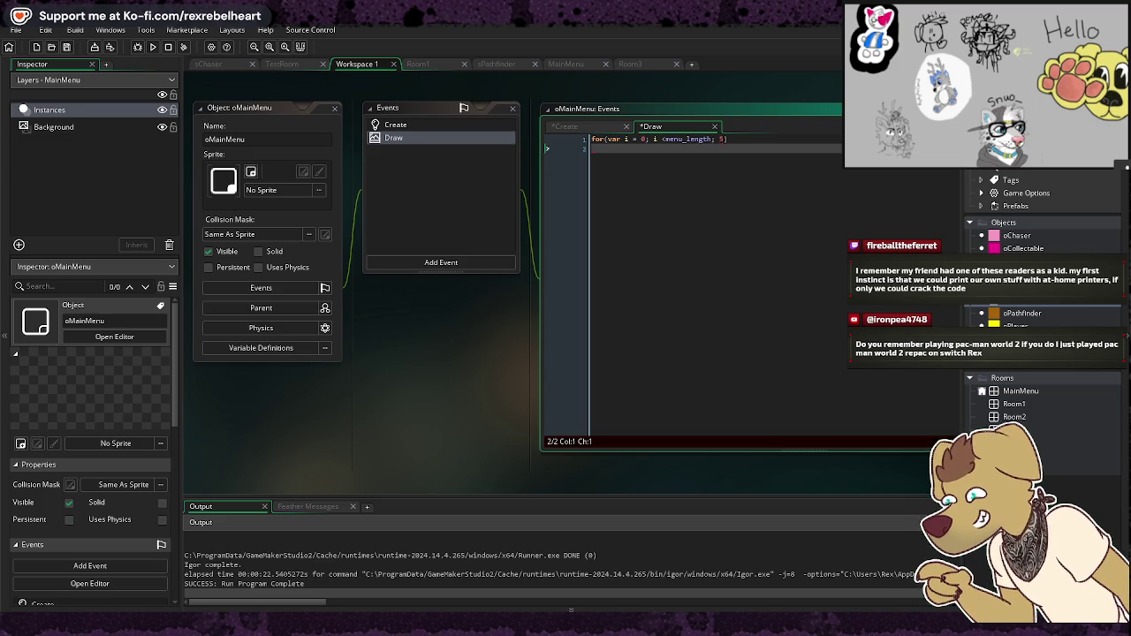
{"action": "type", "text": "var xx "}
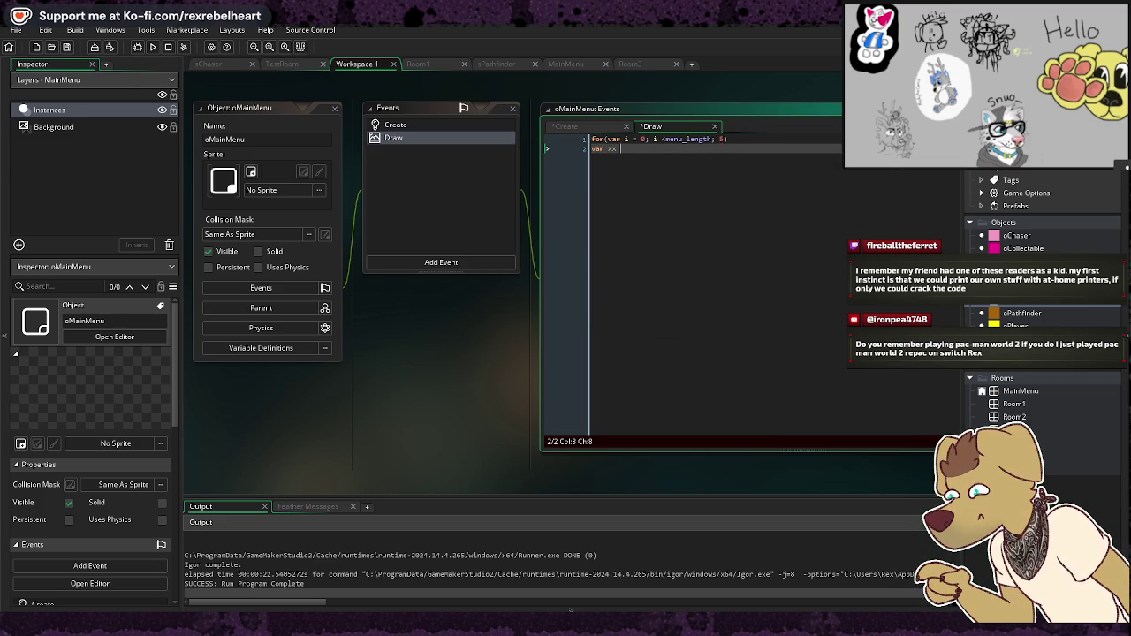
{"action": "type", "text": "= menu_"}
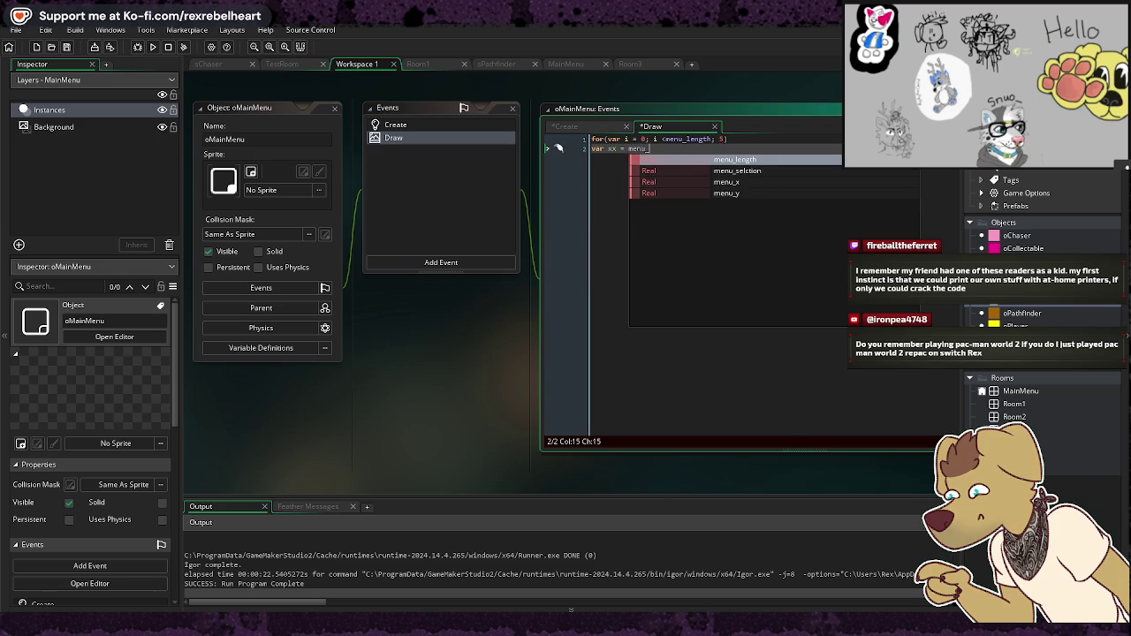
{"action": "type", "text": "x;"}
{"action": "key", "text": "Return"}
{"action": "type", "text": "var yy "}
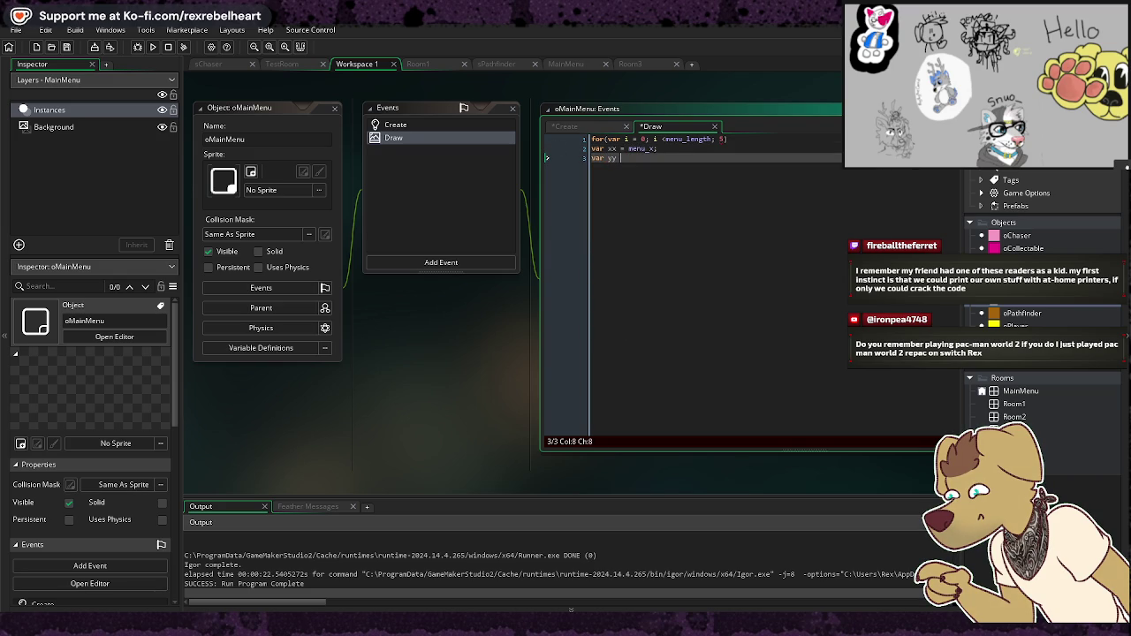
{"action": "type", "text": "= menu_"}
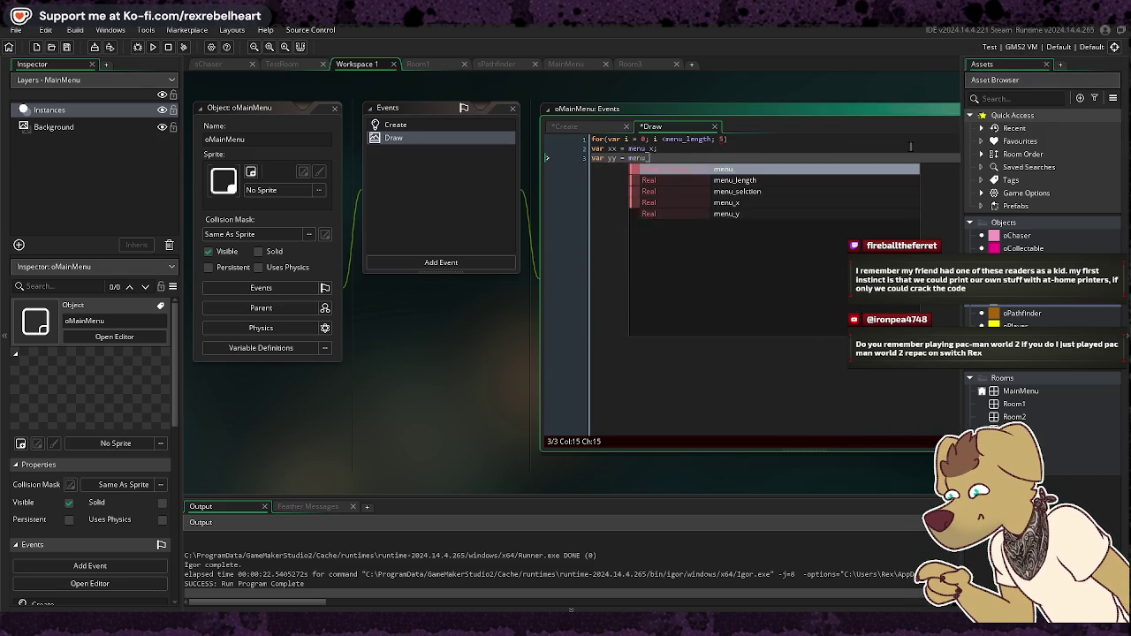
{"action": "type", "text": "y;"}
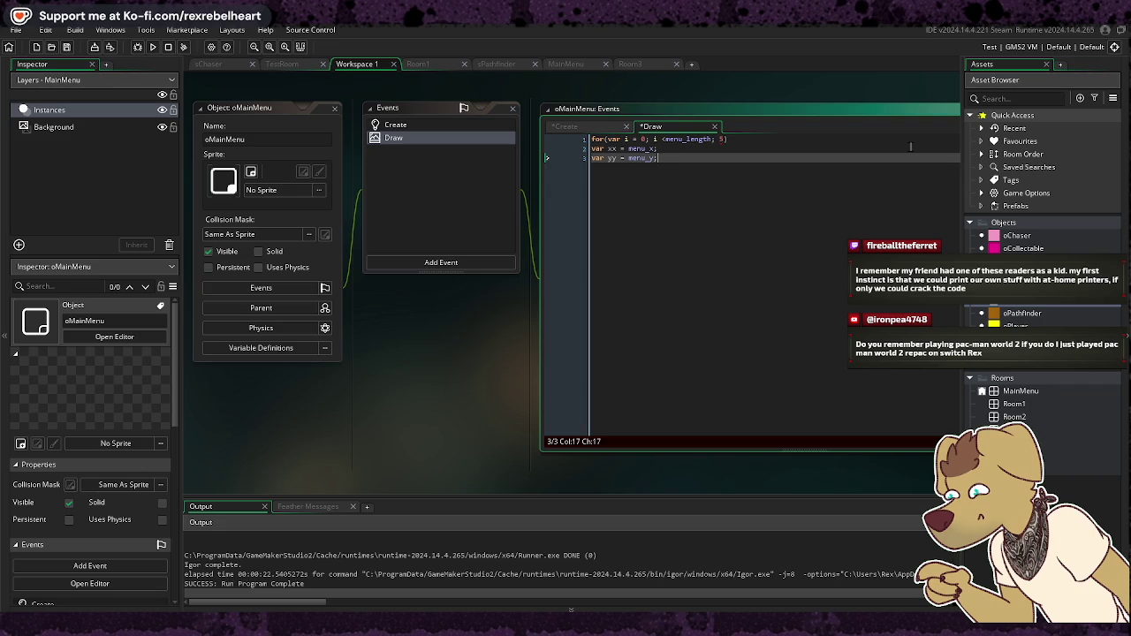
{"action": "key", "text": "Return"}
{"action": "type", "text": "vary"}
{"action": "key", "text": "BackSpace"}
{"action": "type", "text": "yy ="}
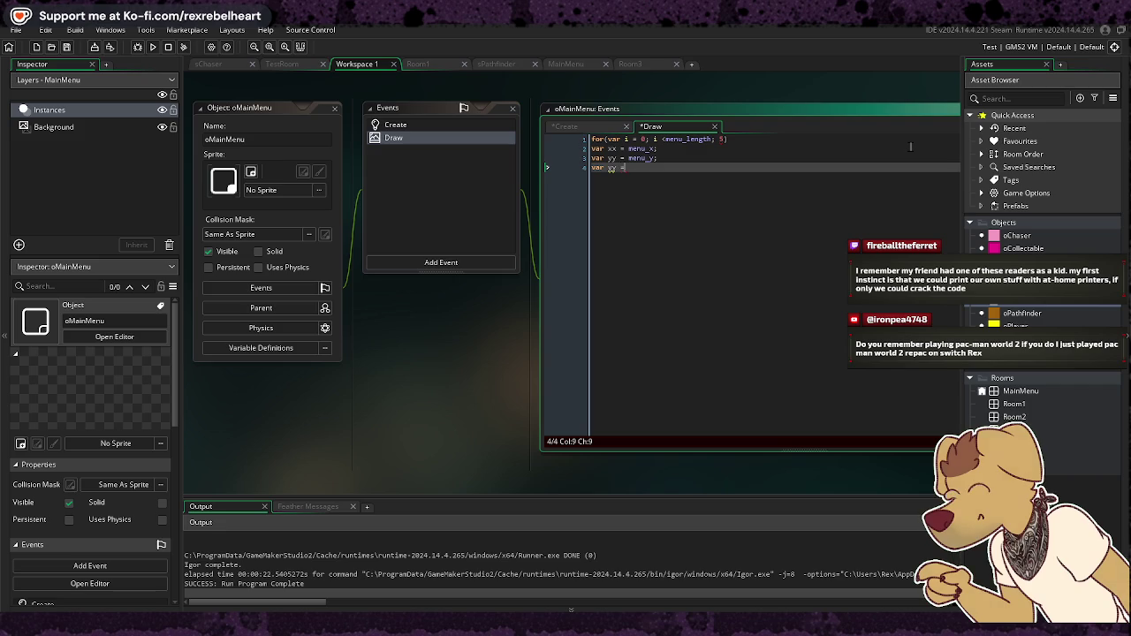
{"action": "key", "text": "BackSpace"}
{"action": "key", "text": "BackSpace"}
{"action": "key", "text": "BackSpace"}
Step: Add draw_set_halign(fa_center) to centre the menu text horizontally
{"action": "key", "text": "Return"}
{"action": "type", "text": "draw_"}
{"action": "type", "text": "se"}
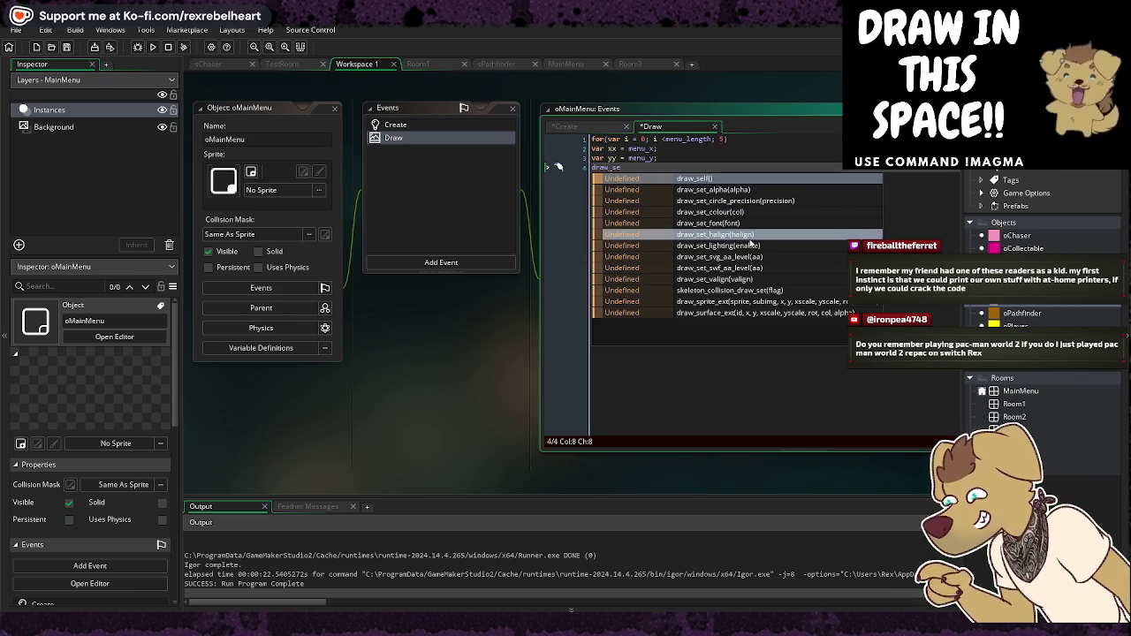
{"action": "left_click", "coordinate": [749, 238]}
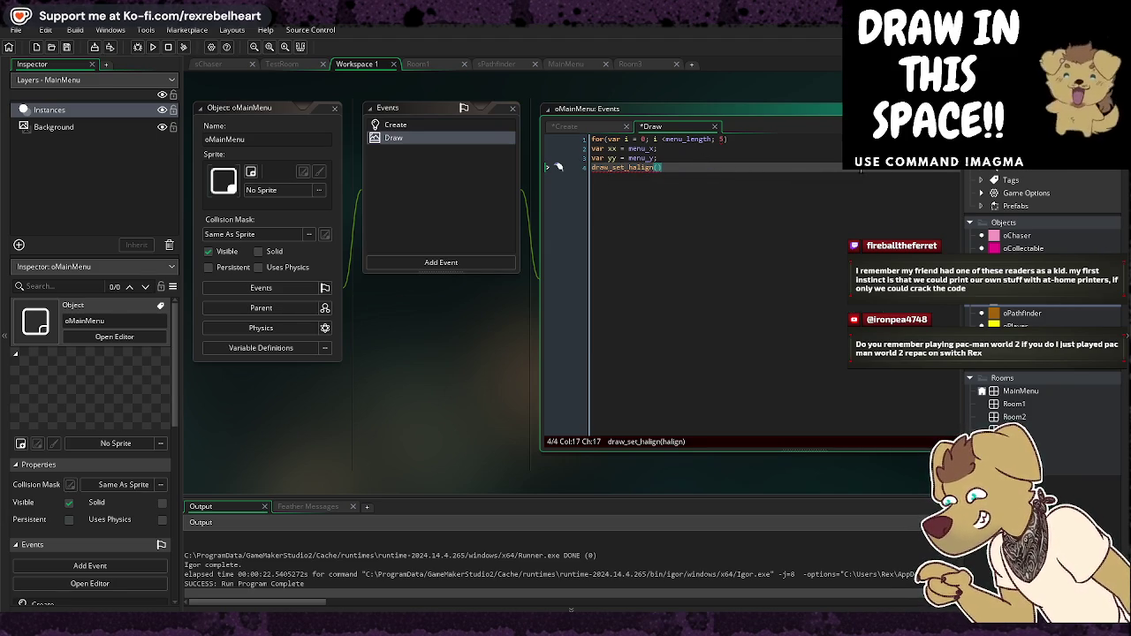
{"action": "type", "text": "fa_"}
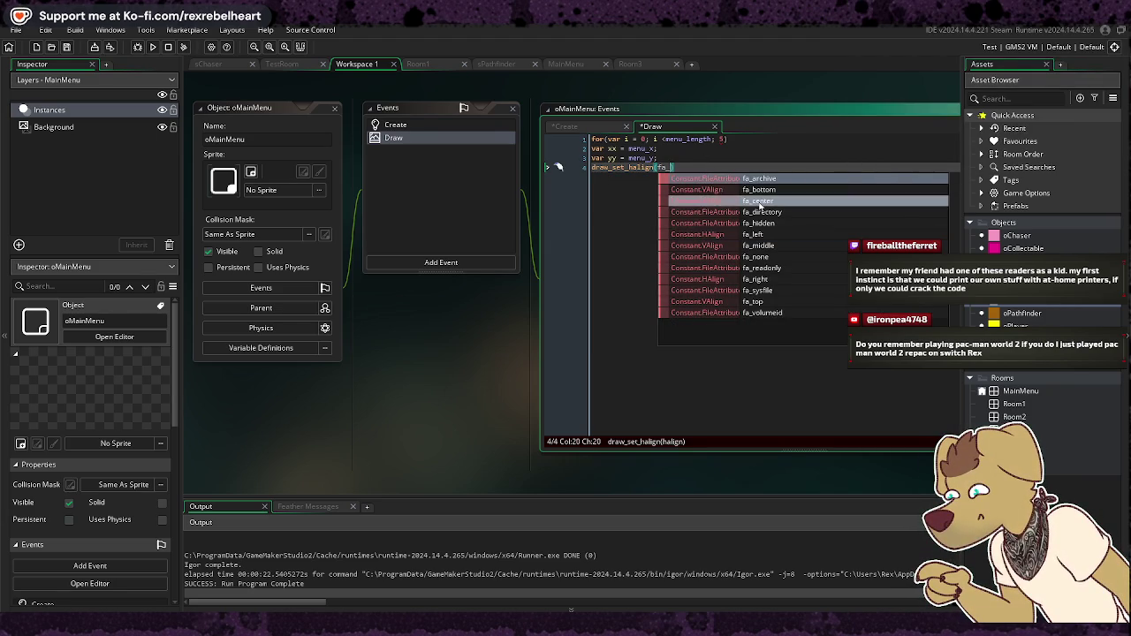
{"action": "left_click", "coordinate": [737, 201]}
{"action": "key", "text": "End"}
Step: Add draw_set_valign(fa_middle) to centre the menu text vertically
{"action": "key", "text": "Return"}
{"action": "type", "text": "dra"}
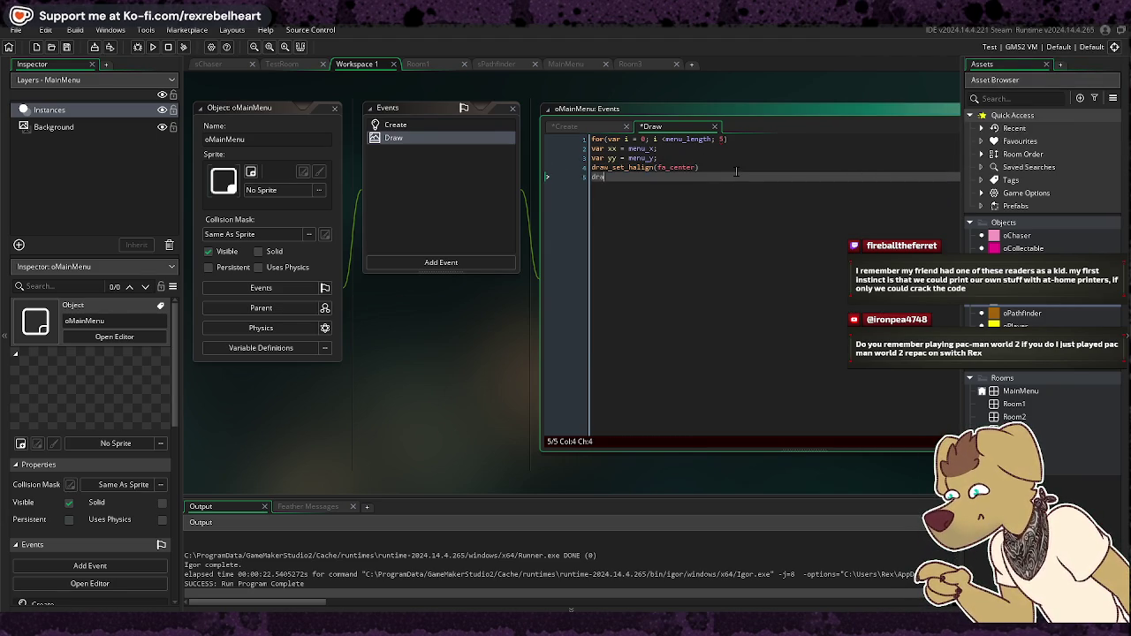
{"action": "type", "text": "w_set_"}
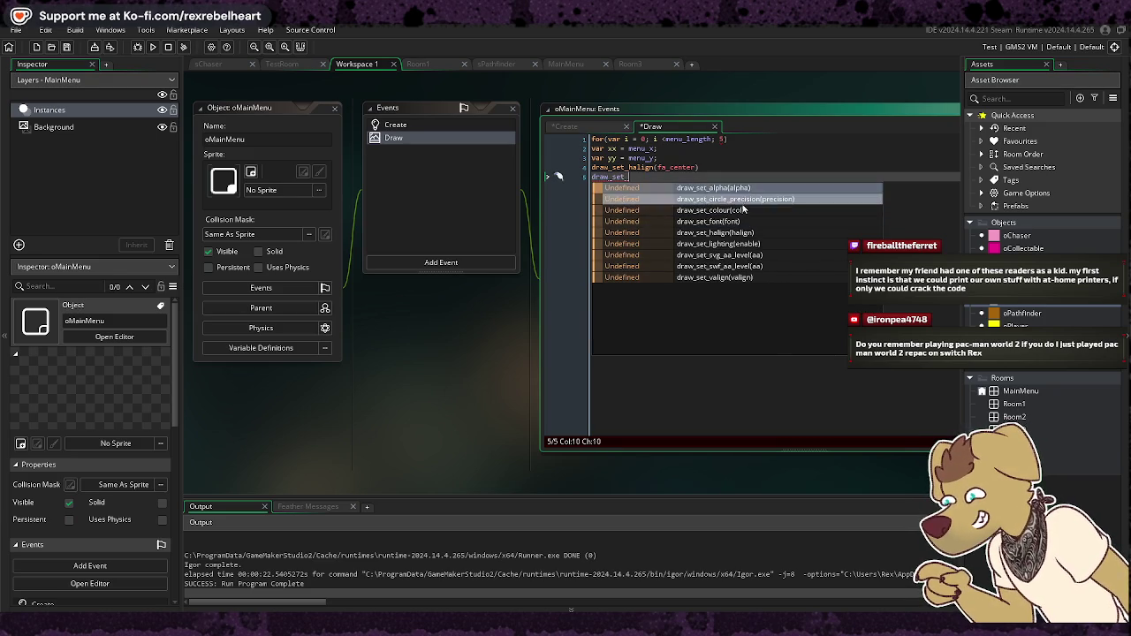
{"action": "type", "text": "v"}
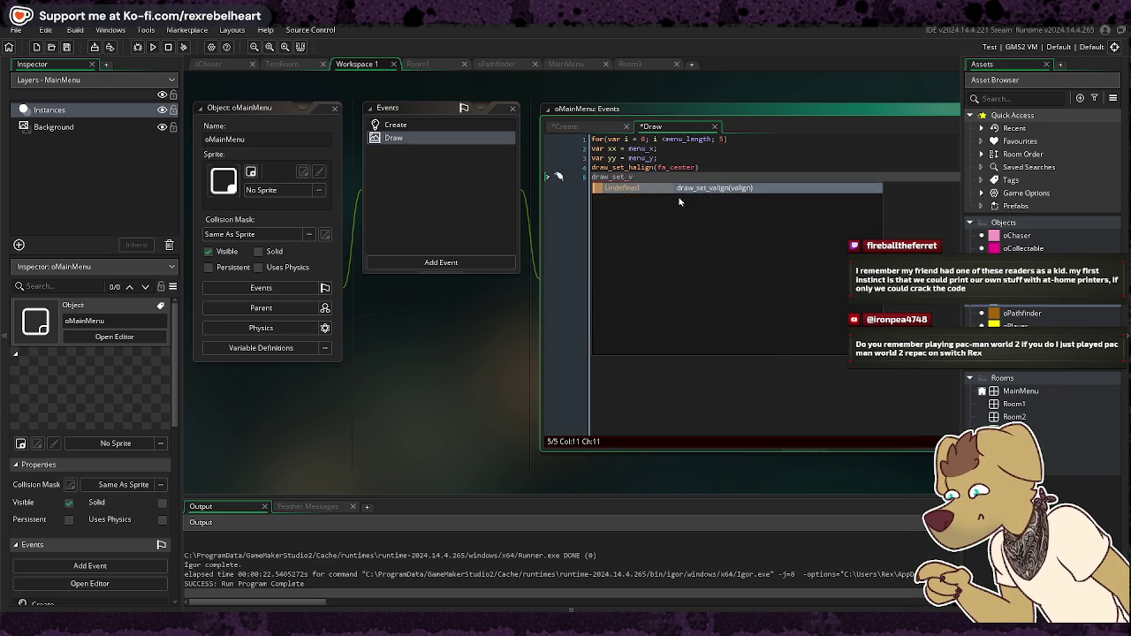
{"action": "key", "text": "Return"}
{"action": "key", "text": "Left"}
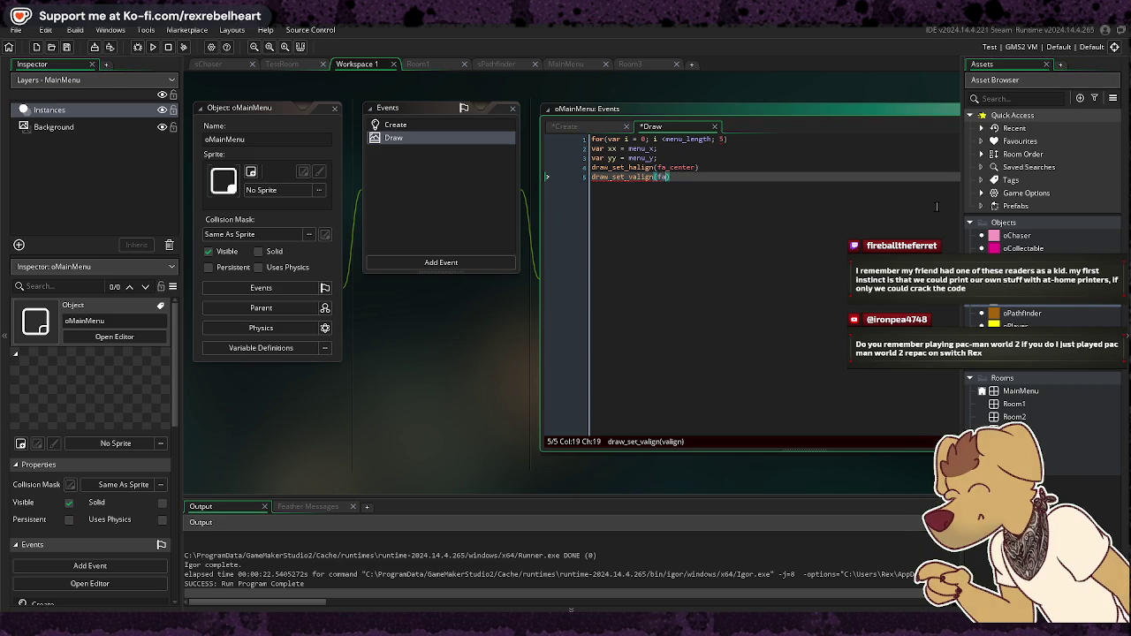
{"action": "type", "text": "_"}
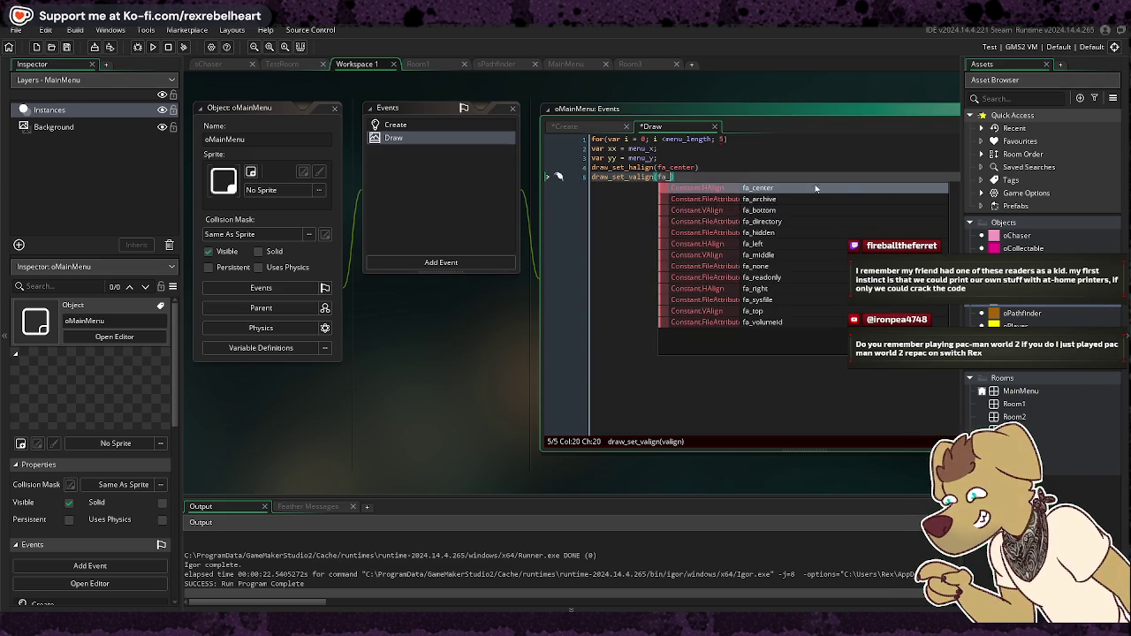
{"action": "left_click", "coordinate": [774, 260]}
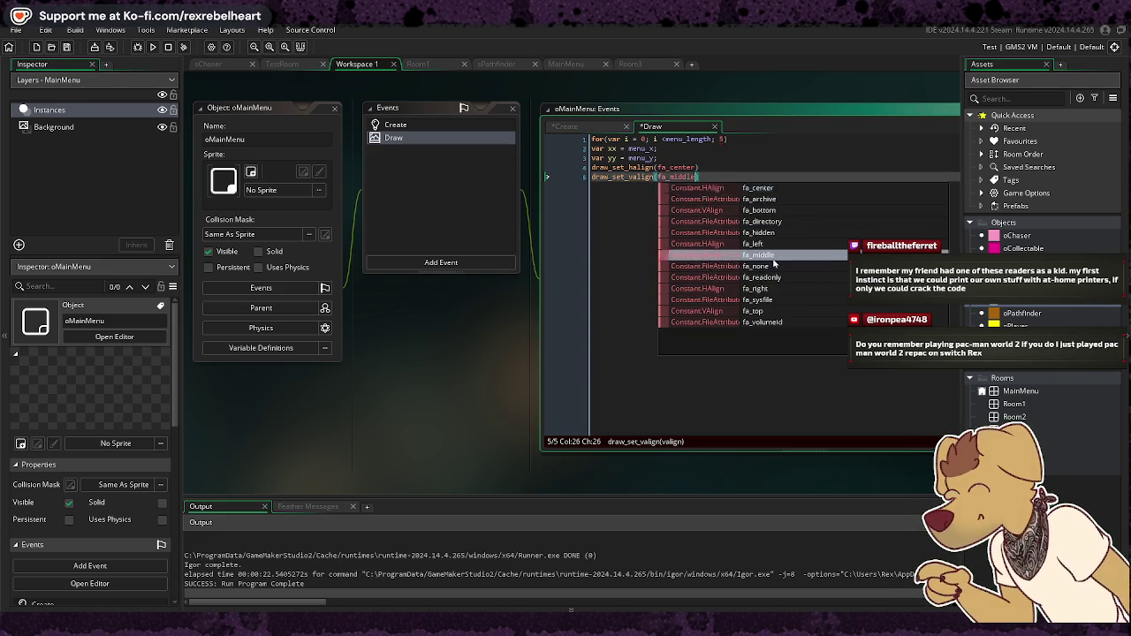
{"action": "type", "text": ")"}
{"action": "key", "text": "Return"}
{"action": "type", "text": "DRAW"}
{"action": "key", "text": "BackSpace"}
{"action": "key", "text": "BackSpace"}
{"action": "key", "text": "BackSpace"}
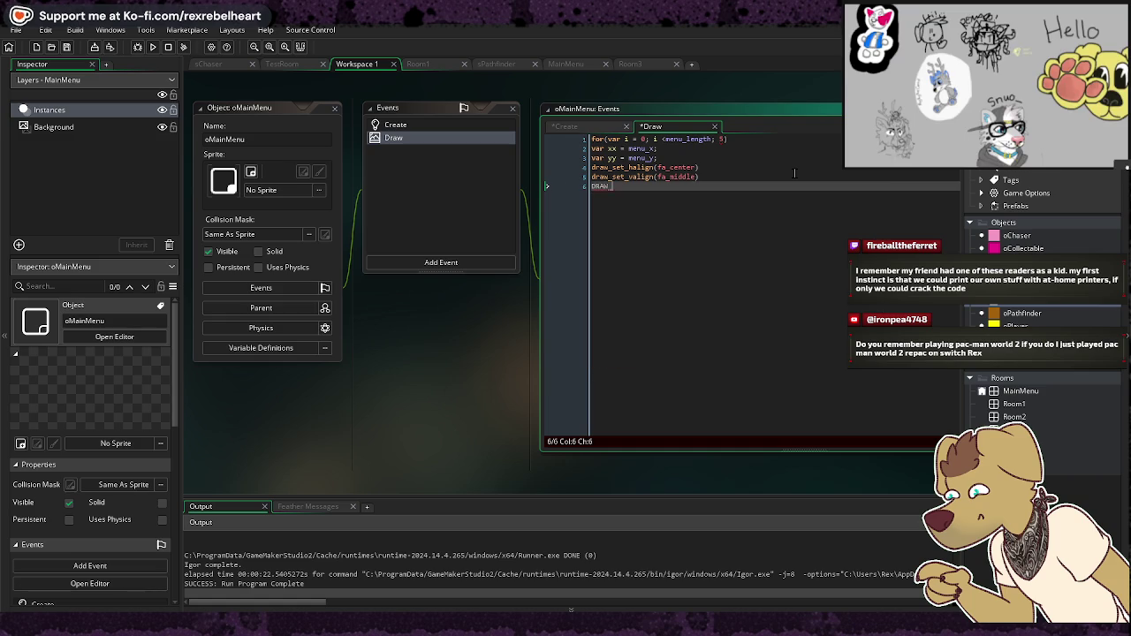
Step: Add draw_text(xx, yy, menu[i]) to the loop and run the game, which fails to build
{"action": "type", "text": "draw_text"}
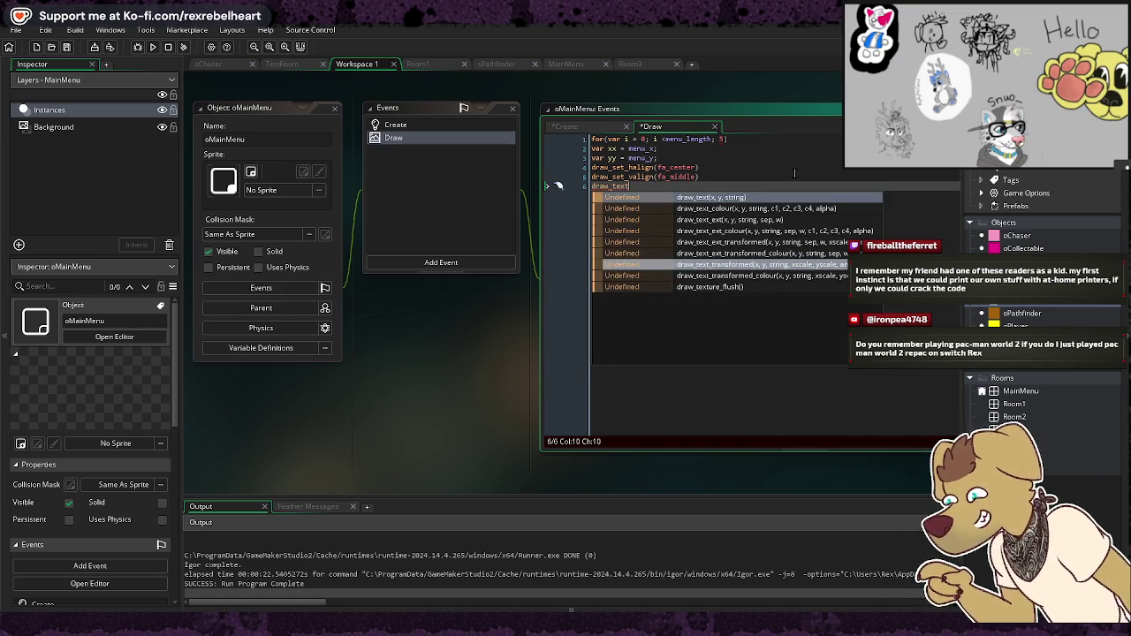
{"action": "type", "text": "(xx,"}
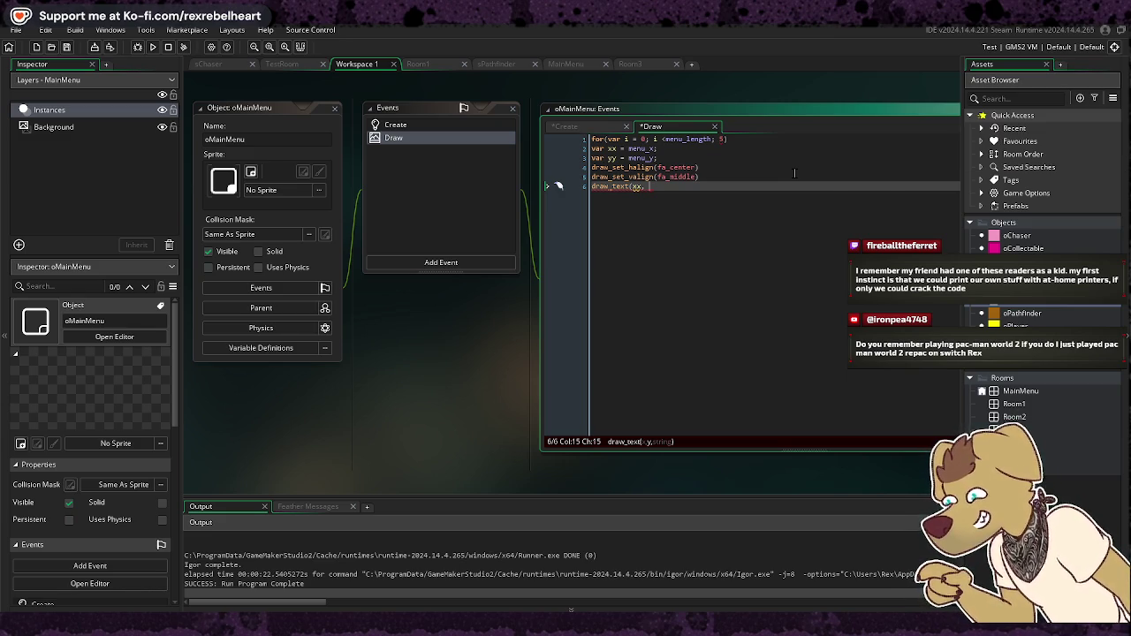
{"action": "type", "text": "yy,"}
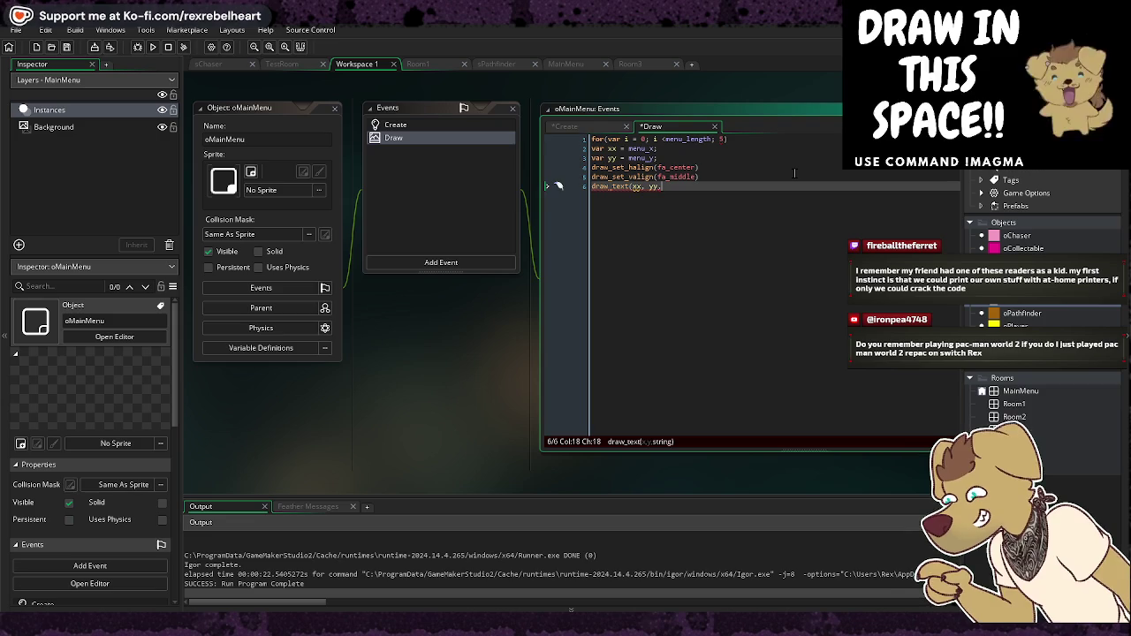
{"action": "type", "text": " menu"}
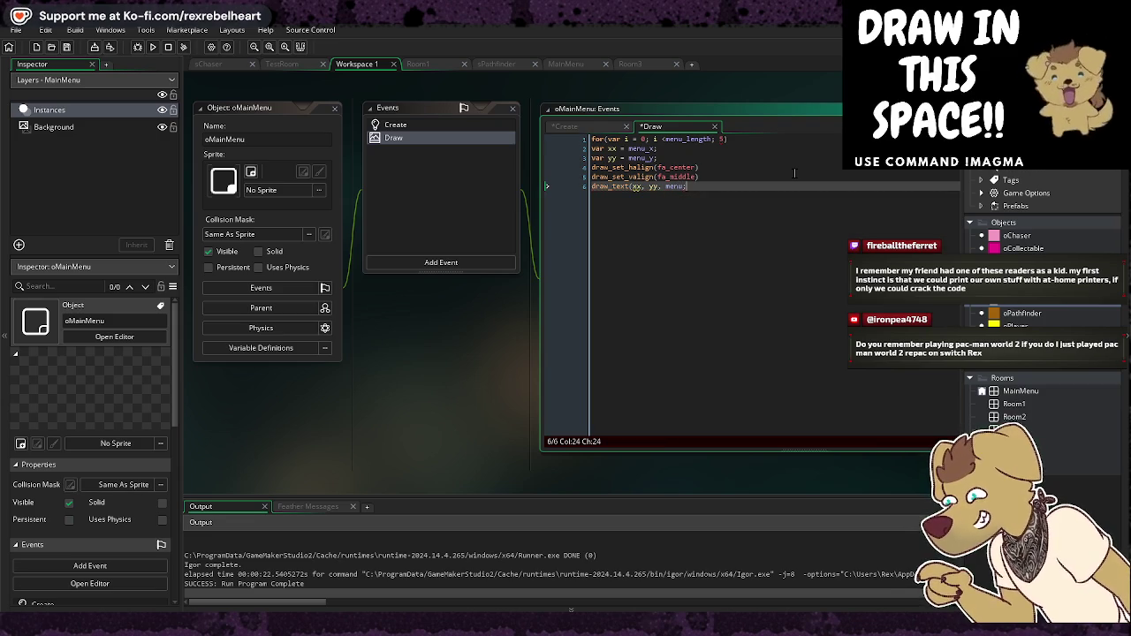
{"action": "type", "text": "["}
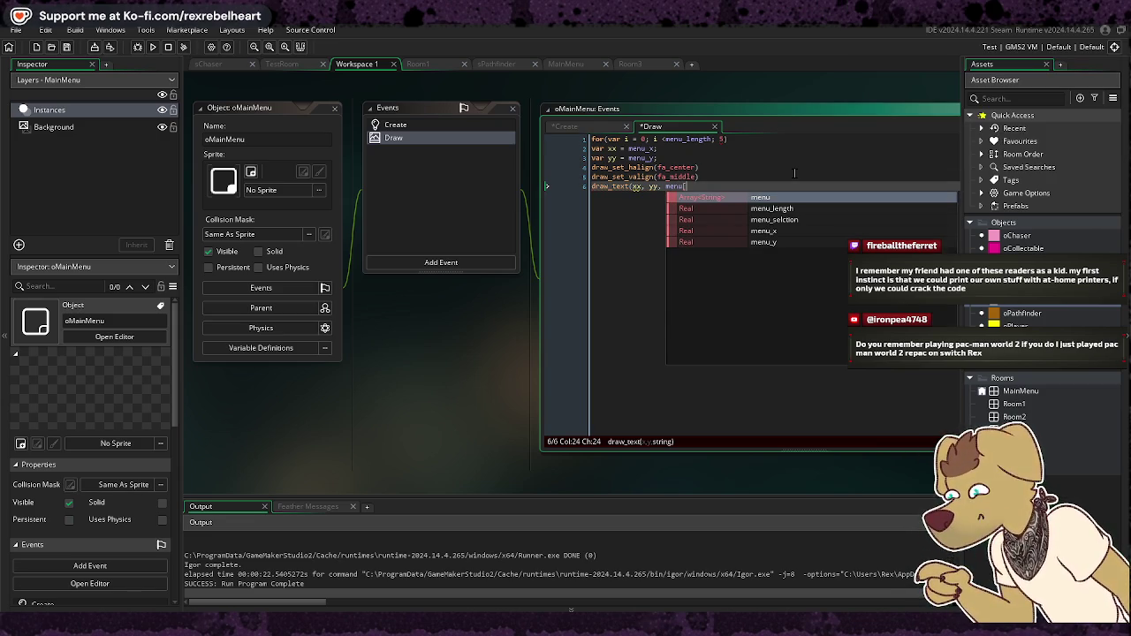
{"action": "type", "text": "i"}
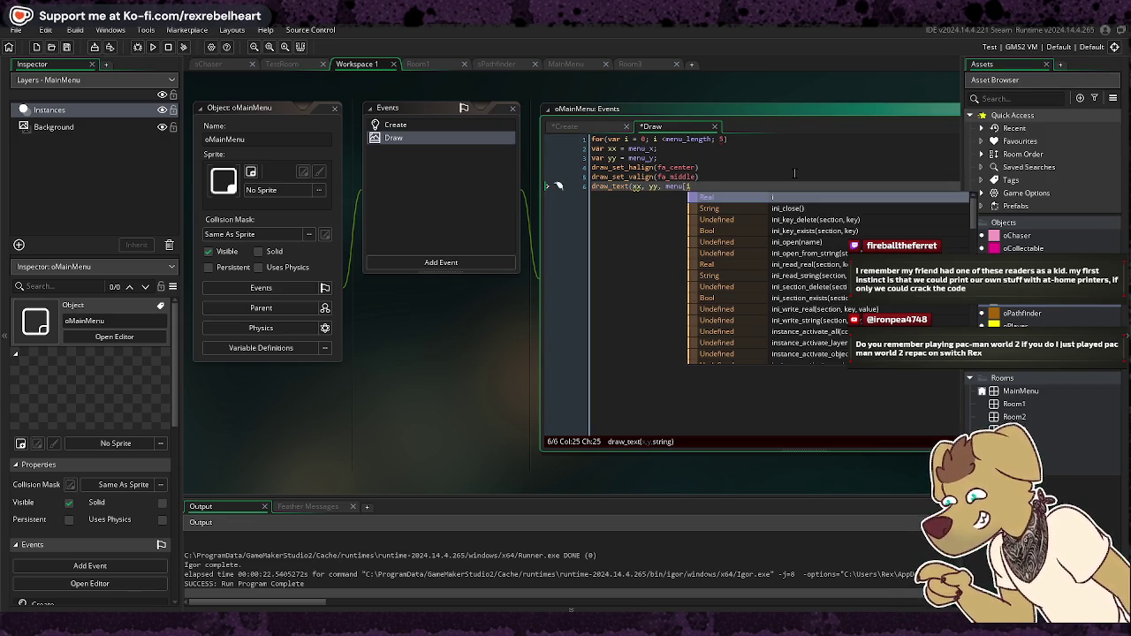
{"action": "type", "text": "])"}
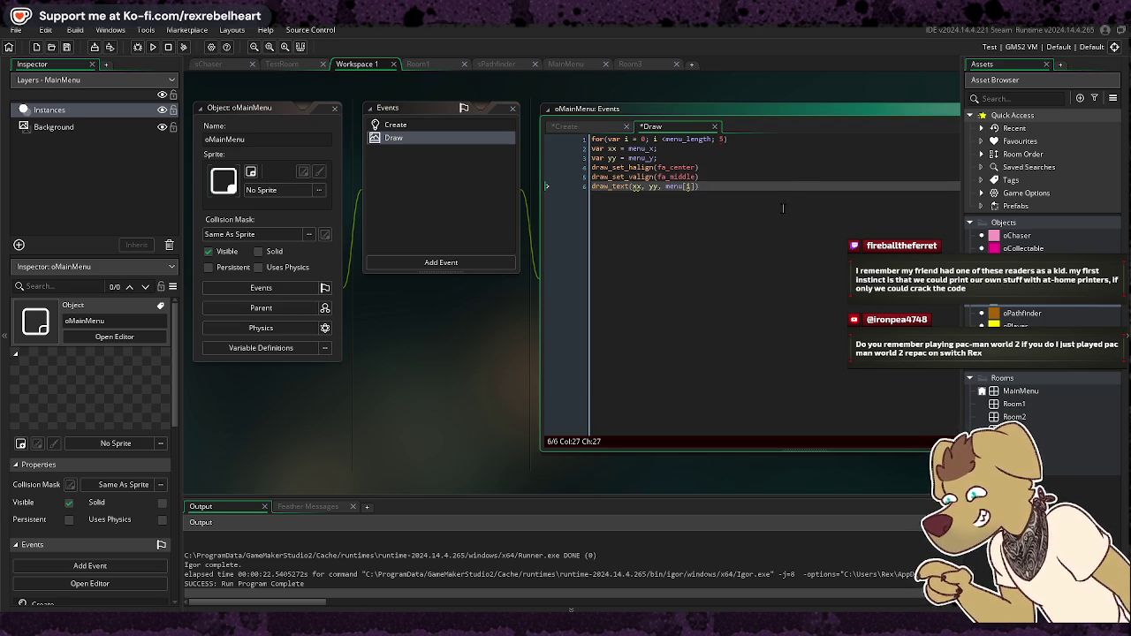
{"action": "left_click", "coordinate": [152, 47]}
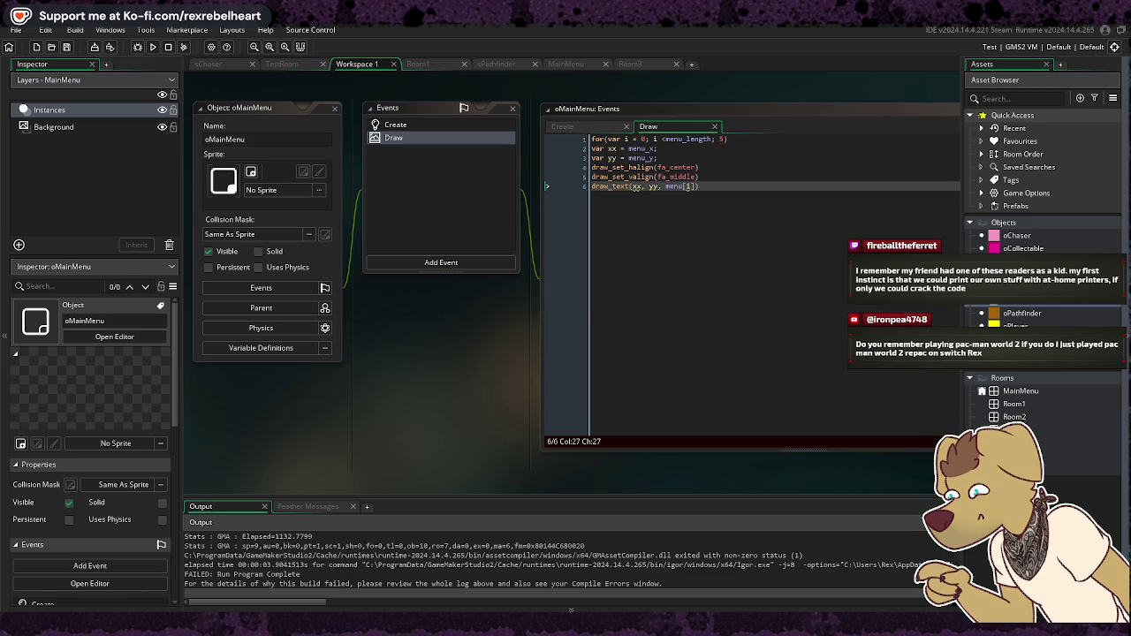
Step: Jump from Feather Messages to the line 1 error, change the loop increment to i++, and rerun
{"action": "scroll", "coordinate": [633, 555], "scroll_direction": "down", "scroll_amount": 1}
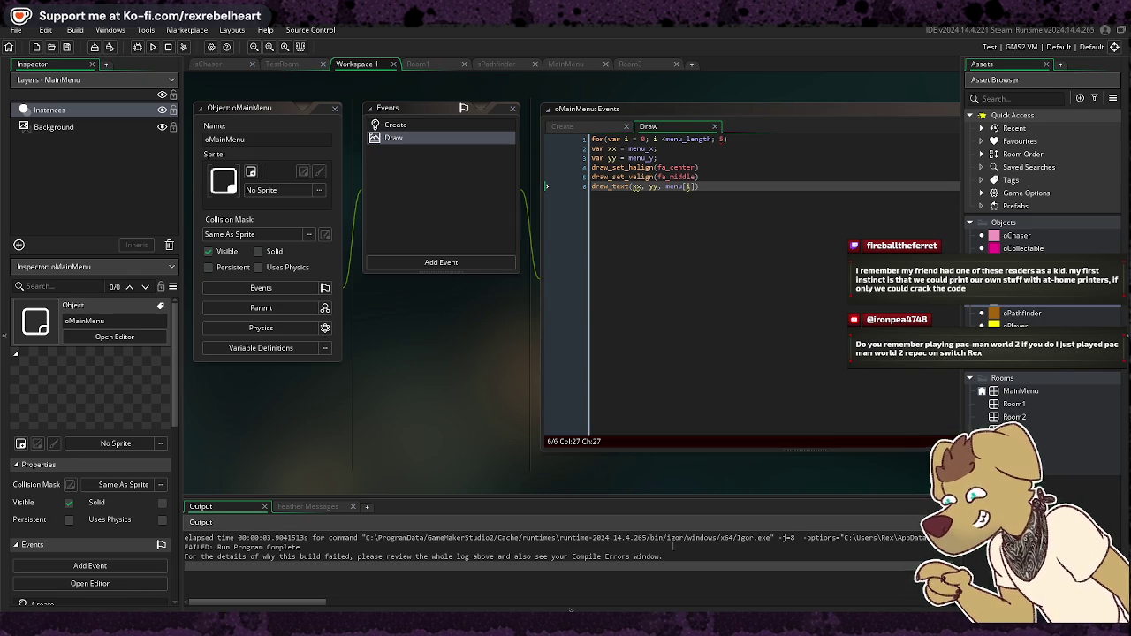
{"action": "left_click", "coordinate": [308, 507]}
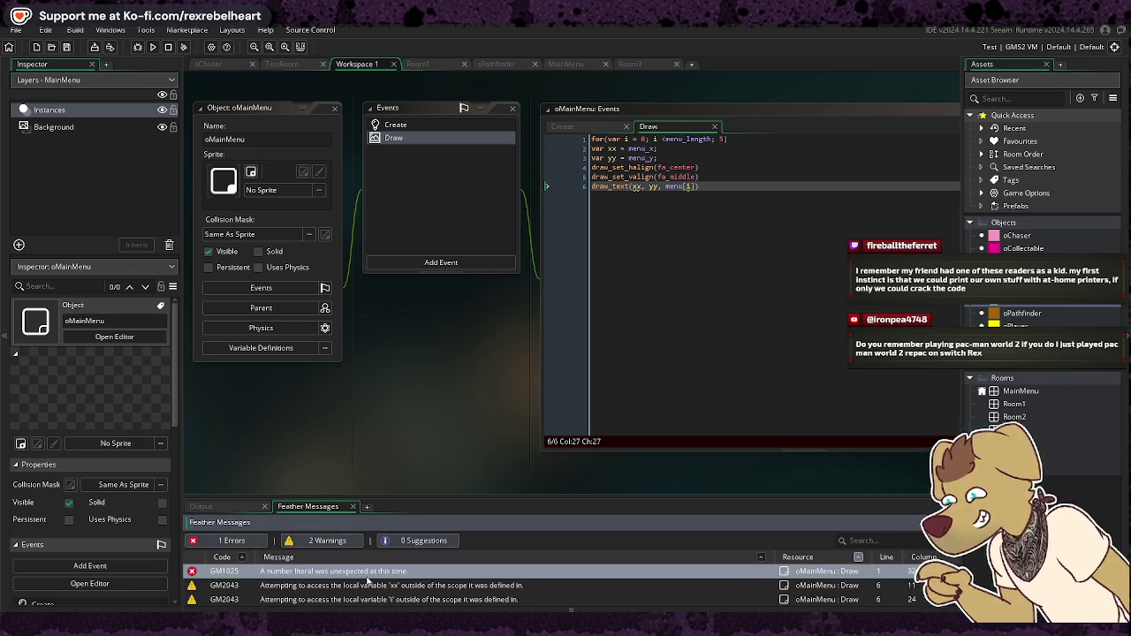
{"action": "double_click", "coordinate": [368, 574]}
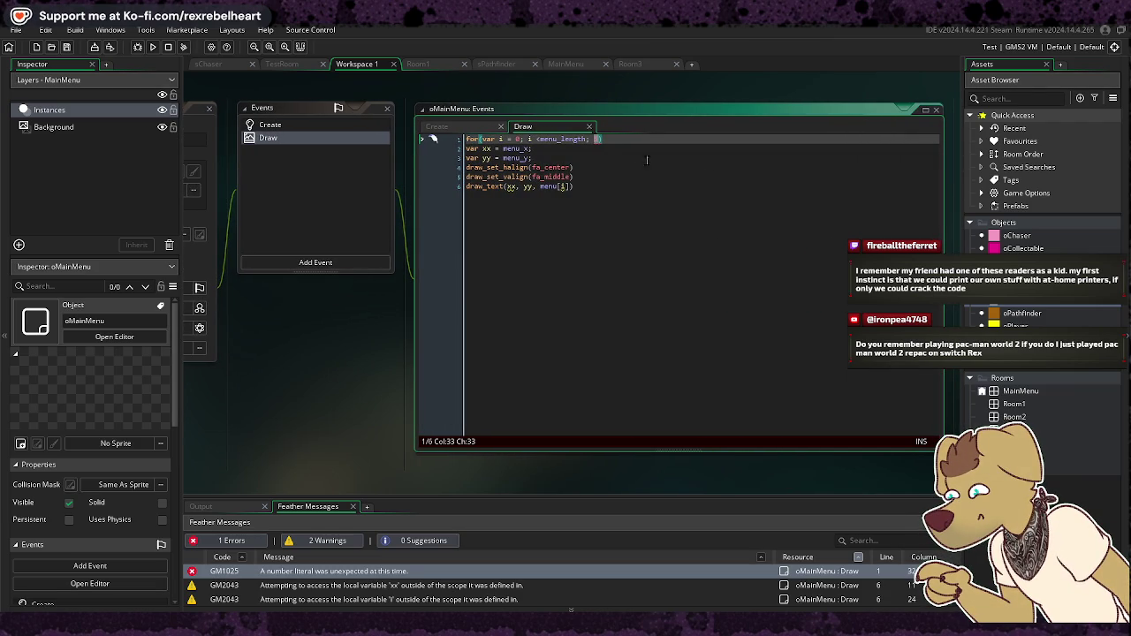
{"action": "type", "text": "i"}
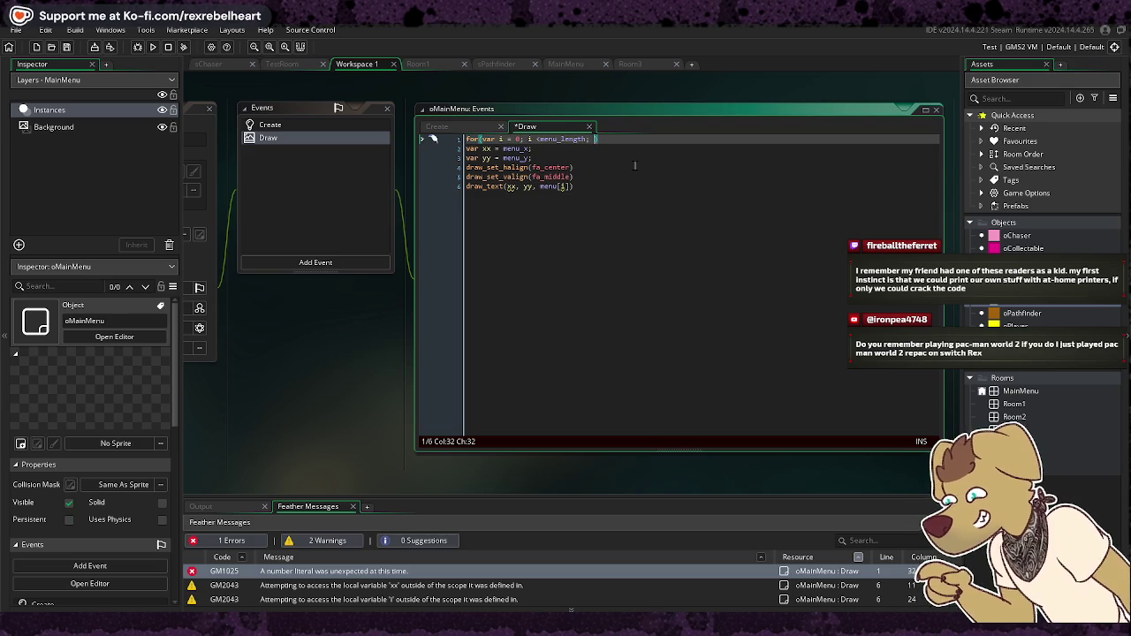
{"action": "key", "text": "Escape"}
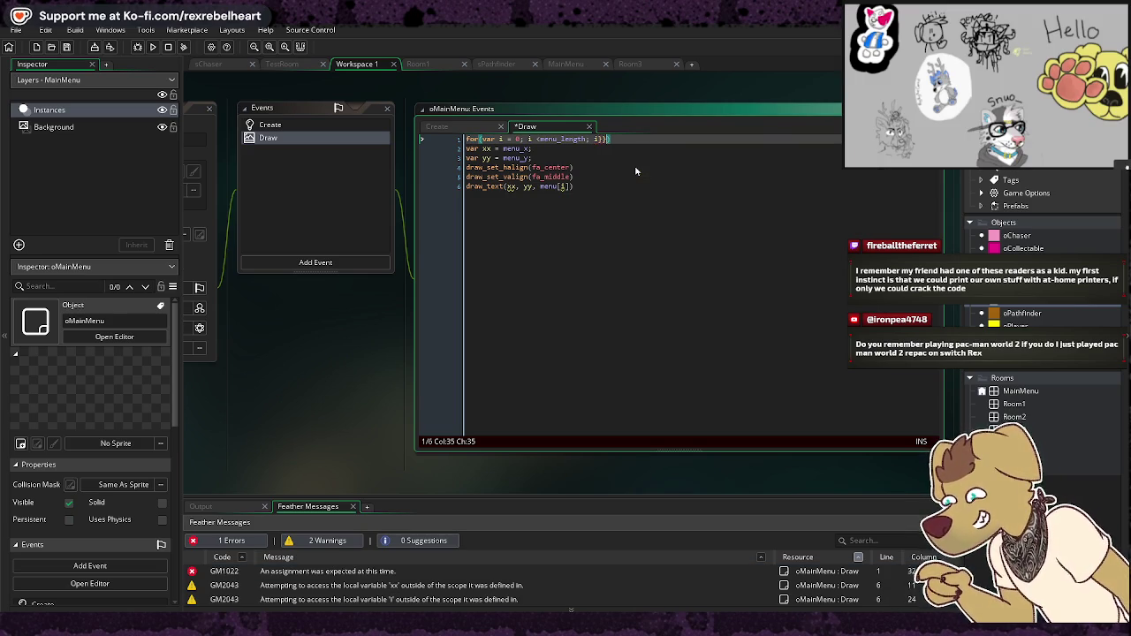
{"action": "key", "text": "BackSpace"}
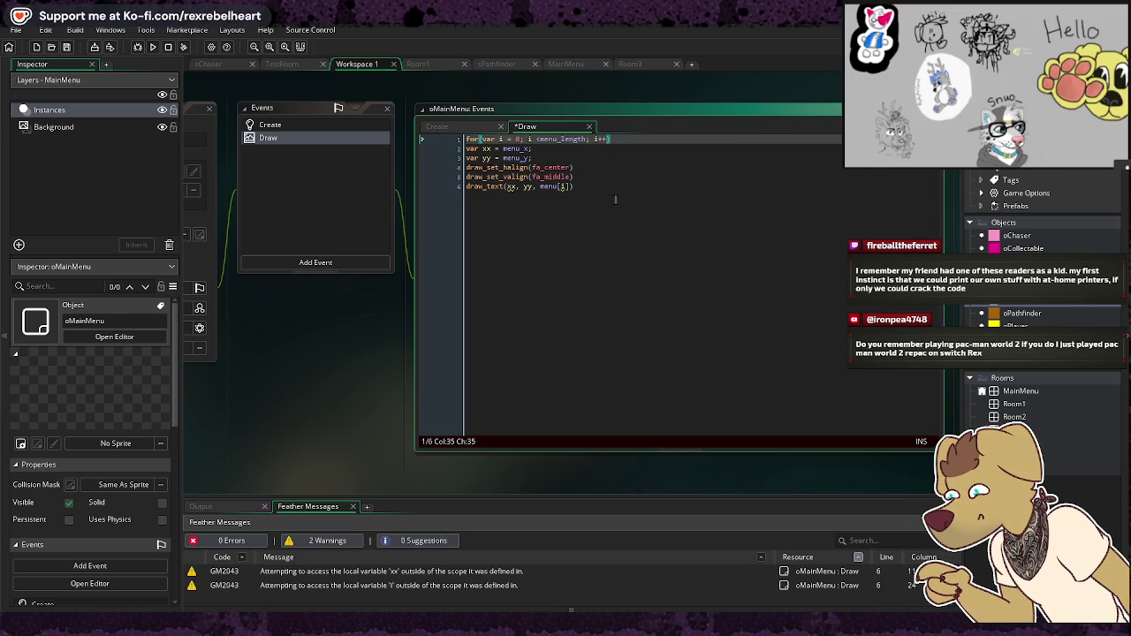
{"action": "left_click", "coordinate": [152, 47]}
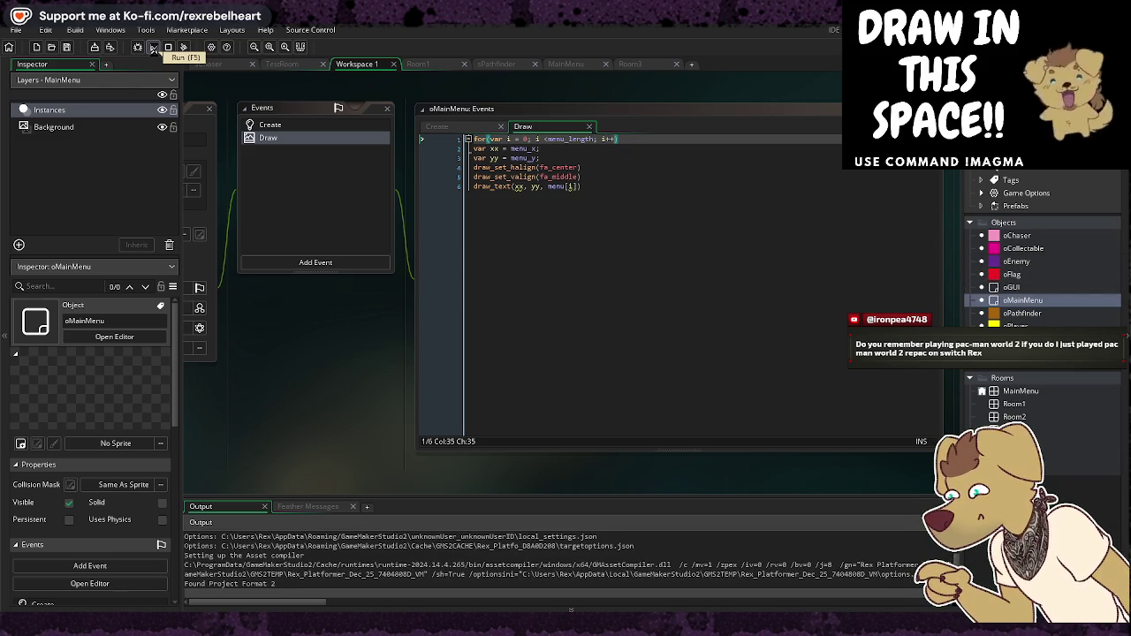
Step: Debug-run the game, dismiss the menu index 5 out-of-range error, and run again
{"action": "left_click", "coordinate": [139, 46]}
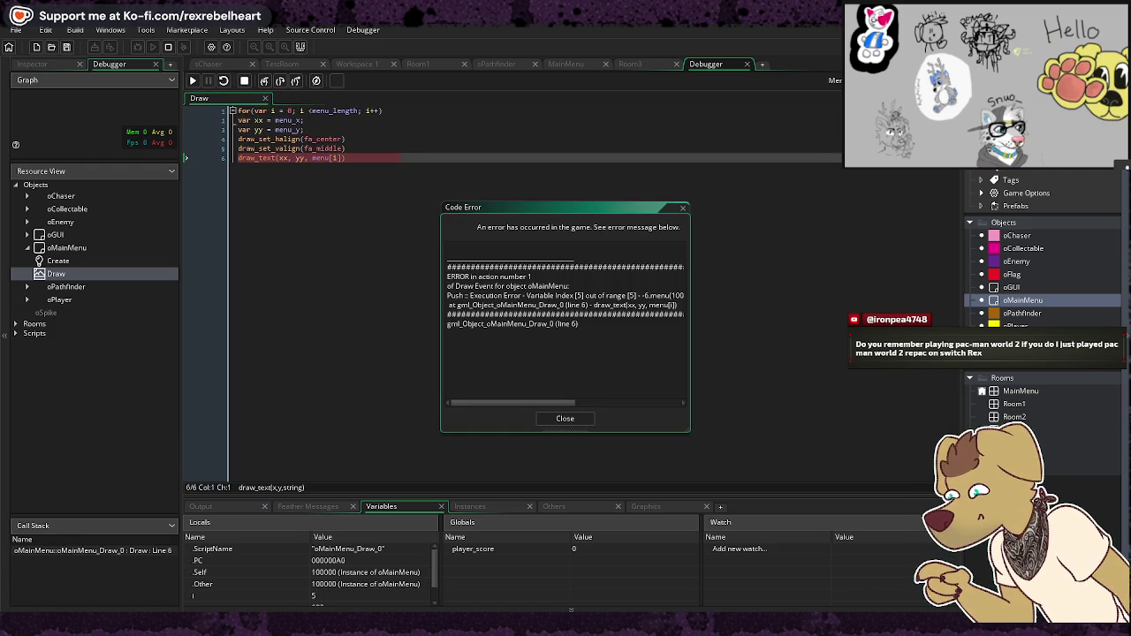
{"action": "left_click", "coordinate": [565, 418]}
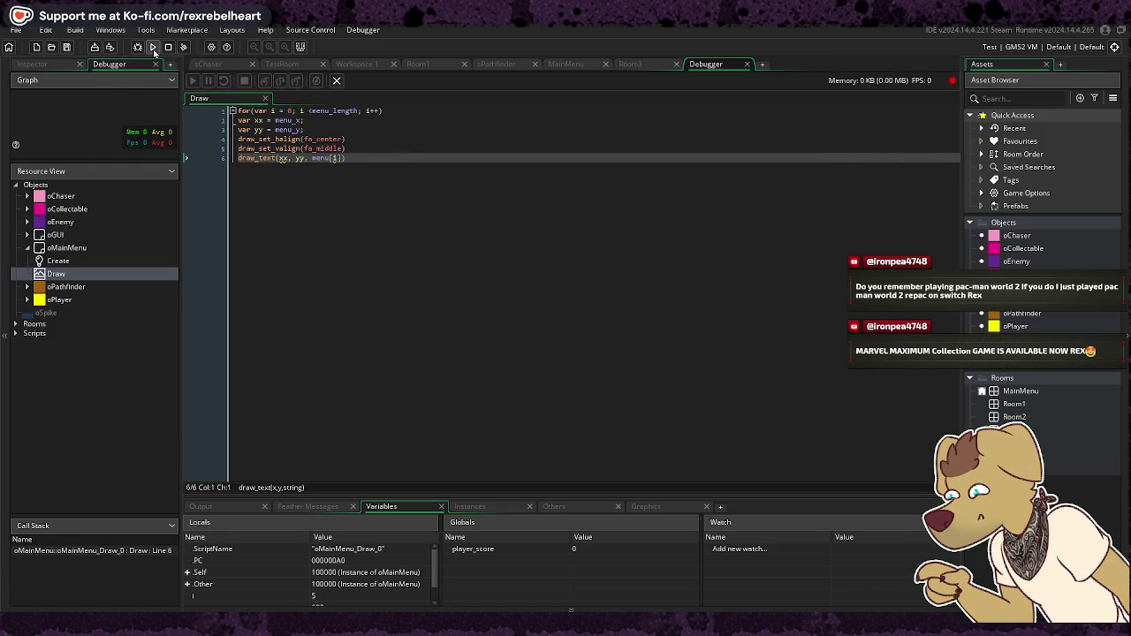
{"action": "left_click", "coordinate": [154, 47]}
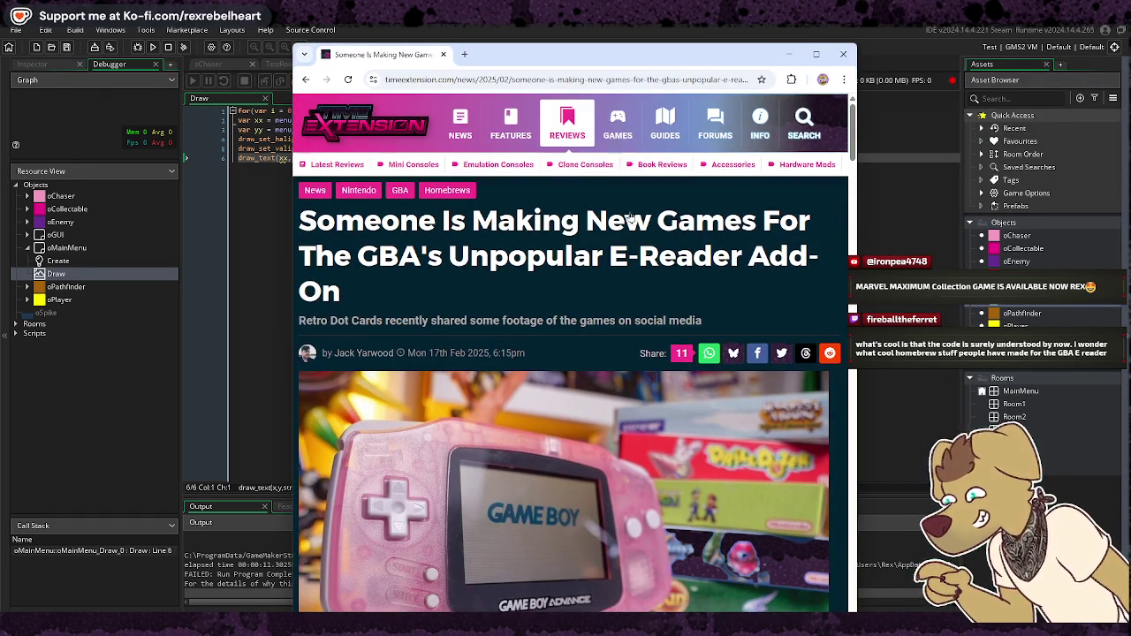
Step: Scroll the Time Extension e-Reader article to the retrodotcards.com Bluesky post and open it
{"action": "scroll", "coordinate": [634, 257], "scroll_direction": "down", "scroll_amount": 1}
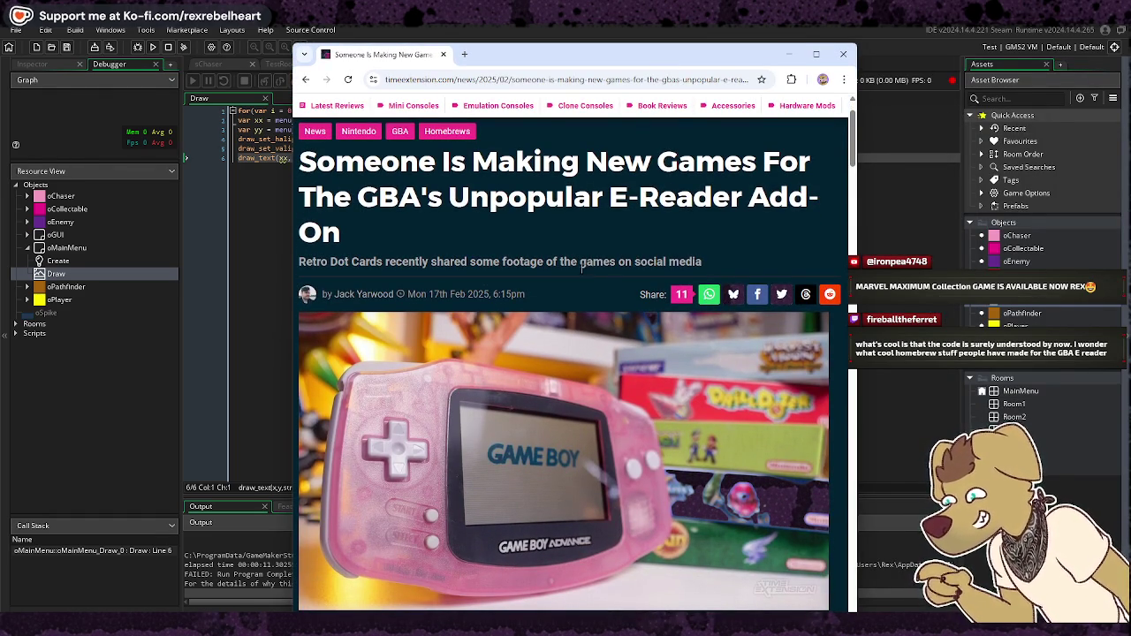
{"action": "scroll", "coordinate": [448, 276], "scroll_direction": "down", "scroll_amount": 6}
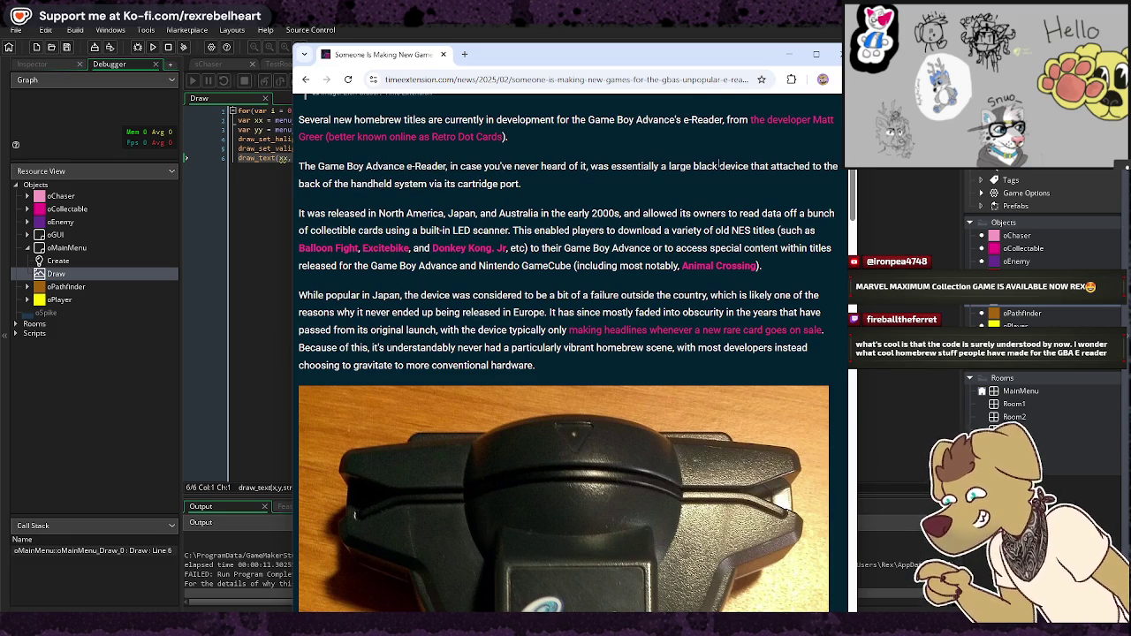
{"action": "scroll", "coordinate": [528, 168], "scroll_direction": "down", "scroll_amount": 4}
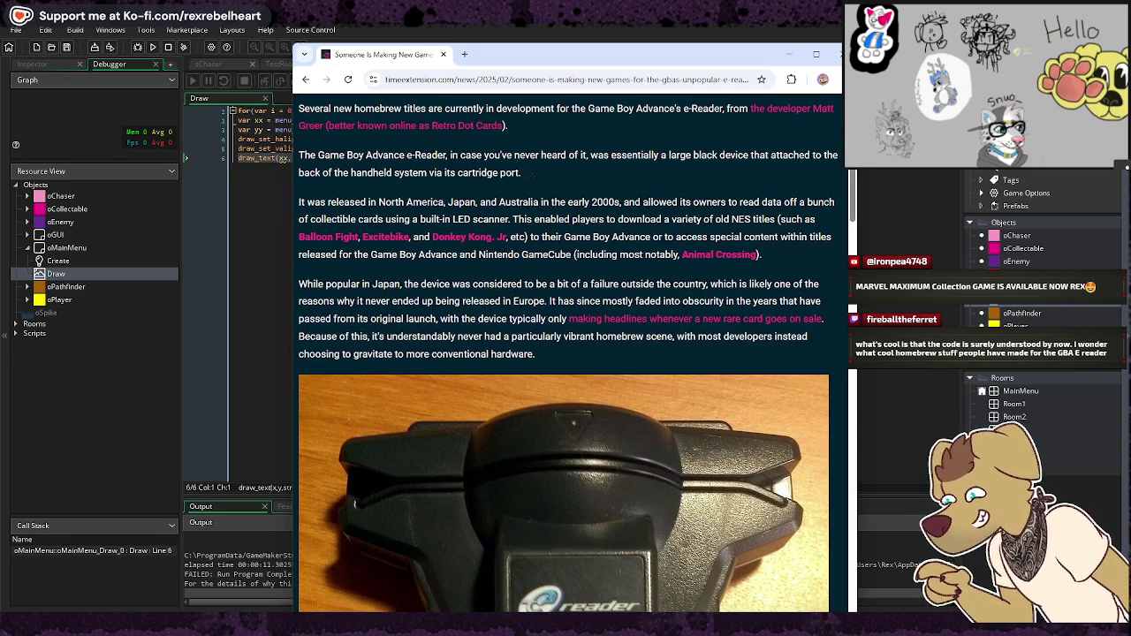
{"action": "scroll", "coordinate": [526, 189], "scroll_direction": "down", "scroll_amount": 10}
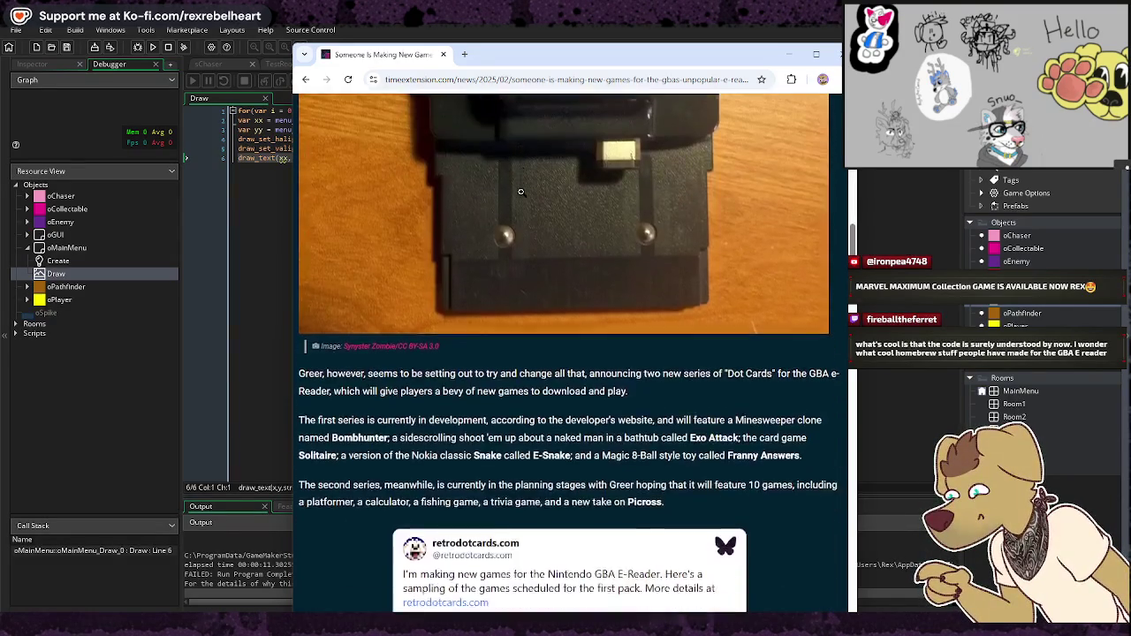
{"action": "scroll", "coordinate": [527, 203], "scroll_direction": "down", "scroll_amount": 1}
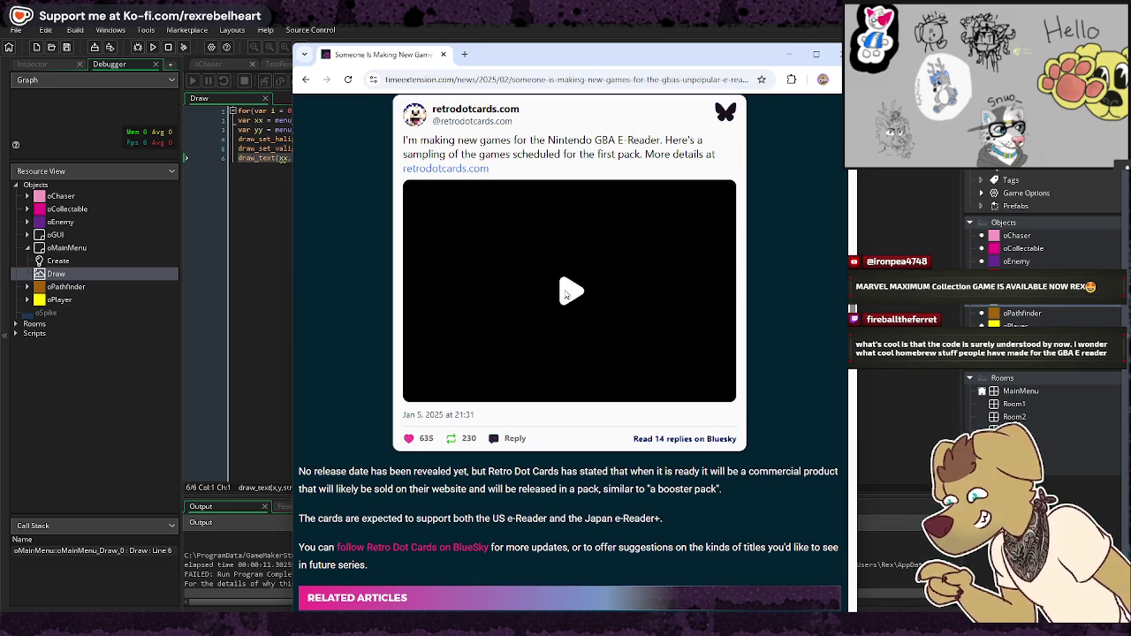
{"action": "left_click", "coordinate": [568, 295]}
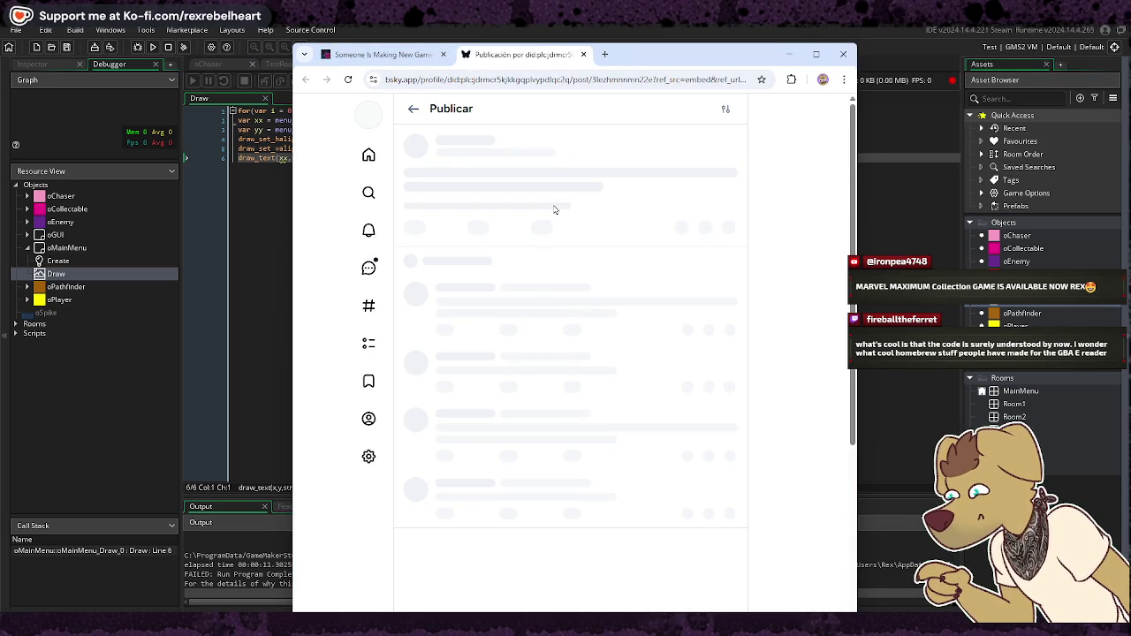
Step: Play the Bluesky post's video, then follow its retrodotcards.com link
{"action": "mouse_move", "coordinate": [563, 350]}
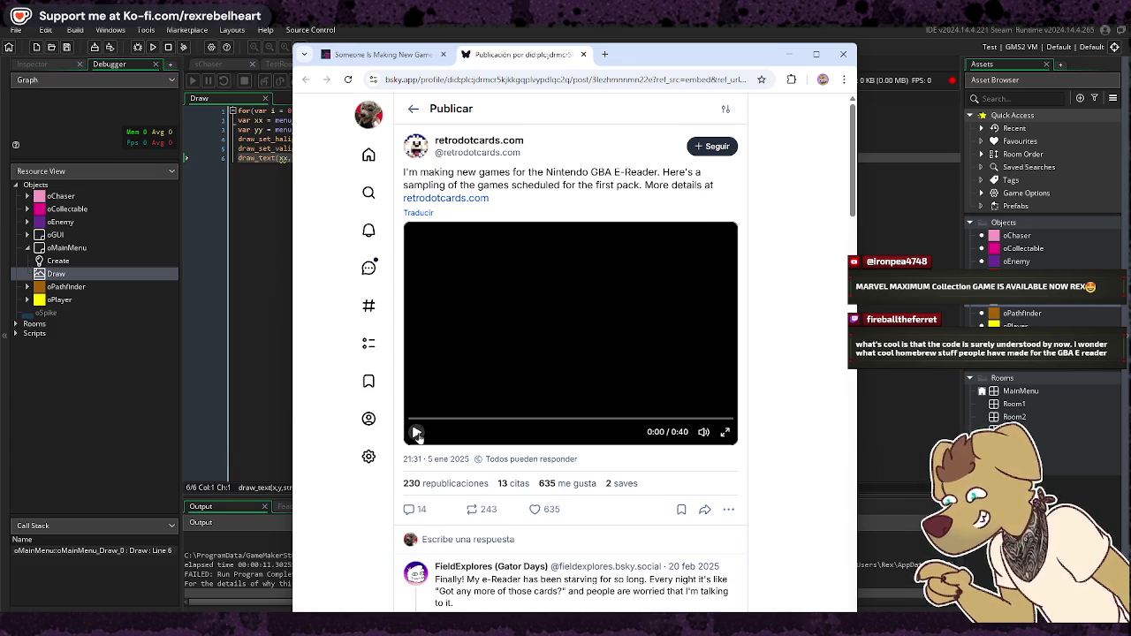
{"action": "left_click", "coordinate": [417, 433]}
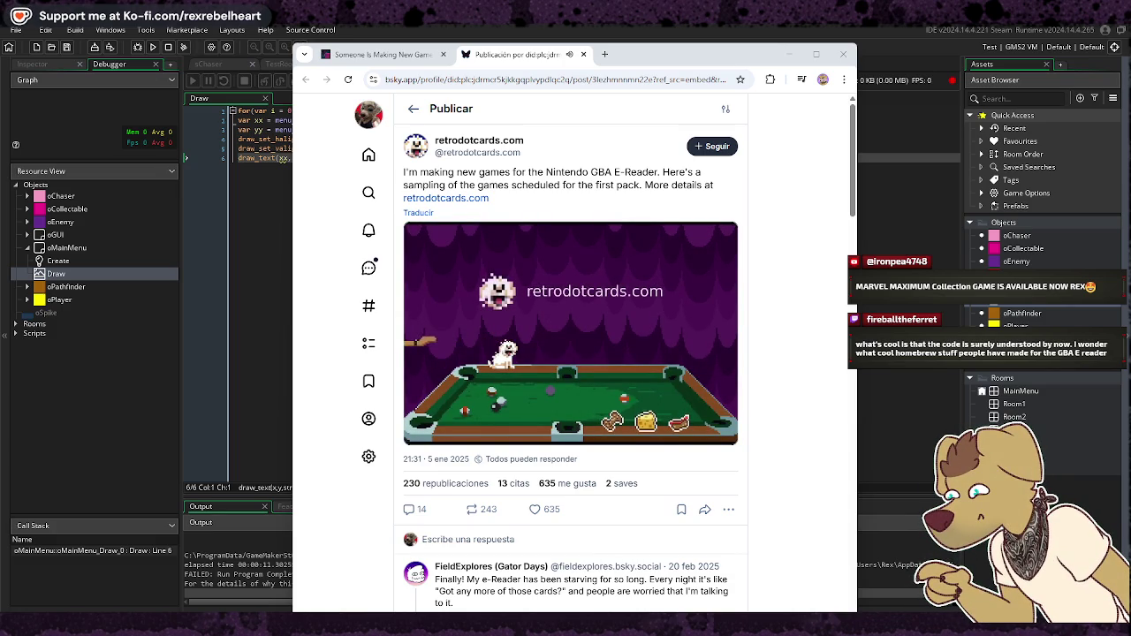
{"action": "left_click", "coordinate": [484, 199]}
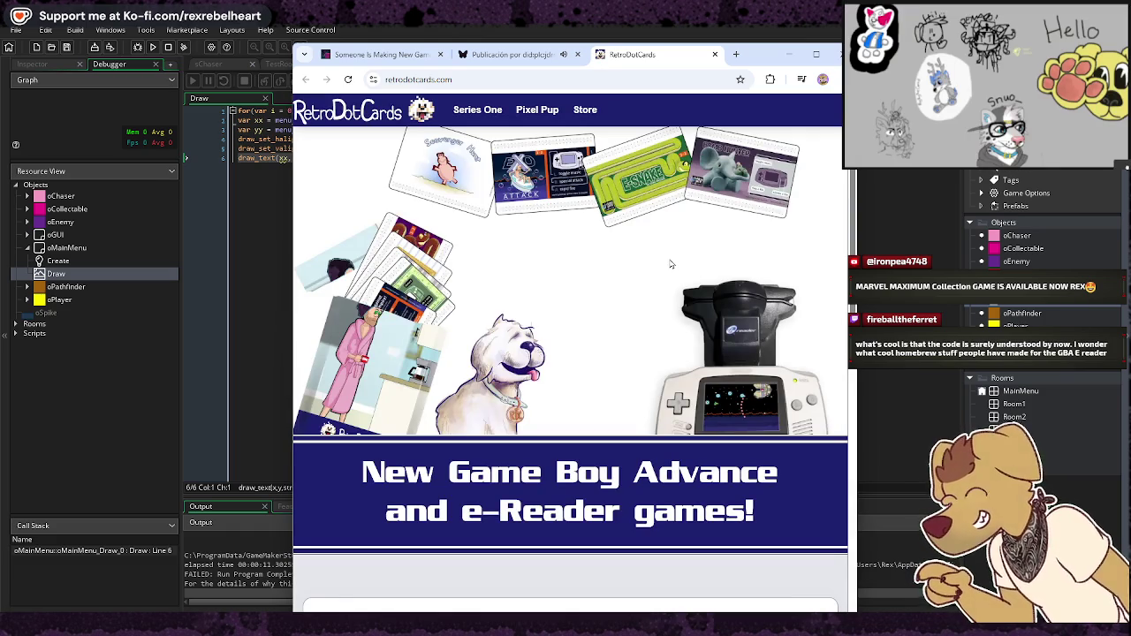
Step: Scroll the RetroDotCards homepage and open the Pixel Pup game page
{"action": "scroll", "coordinate": [671, 265], "scroll_direction": "down", "scroll_amount": 4}
{"action": "scroll", "coordinate": [669, 272], "scroll_direction": "down", "scroll_amount": 3}
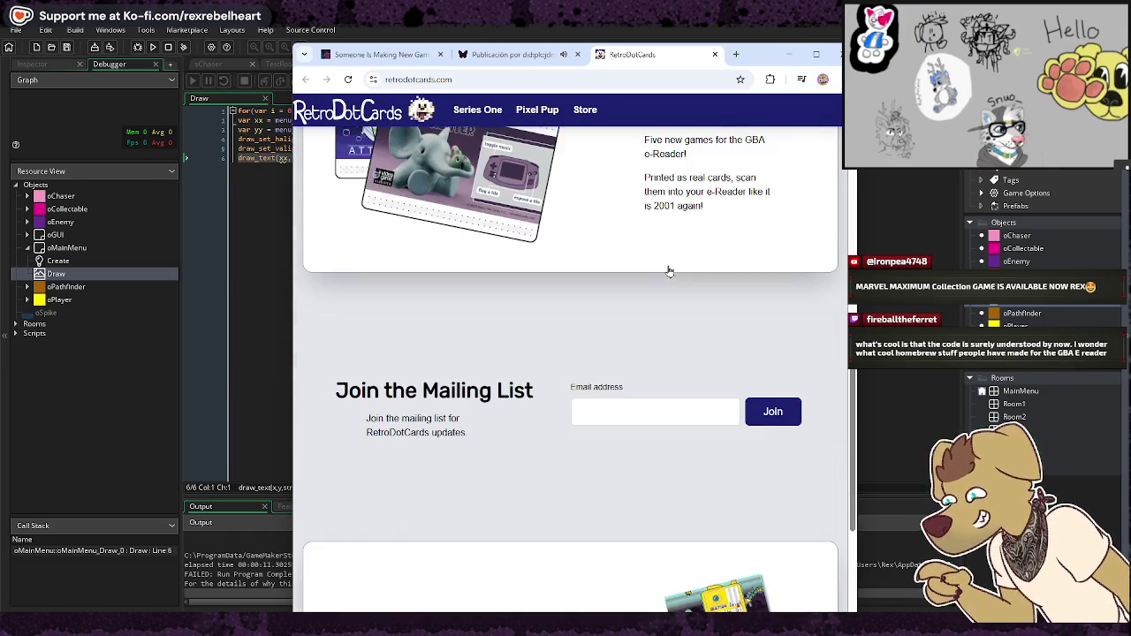
{"action": "scroll", "coordinate": [669, 271], "scroll_direction": "down", "scroll_amount": 3}
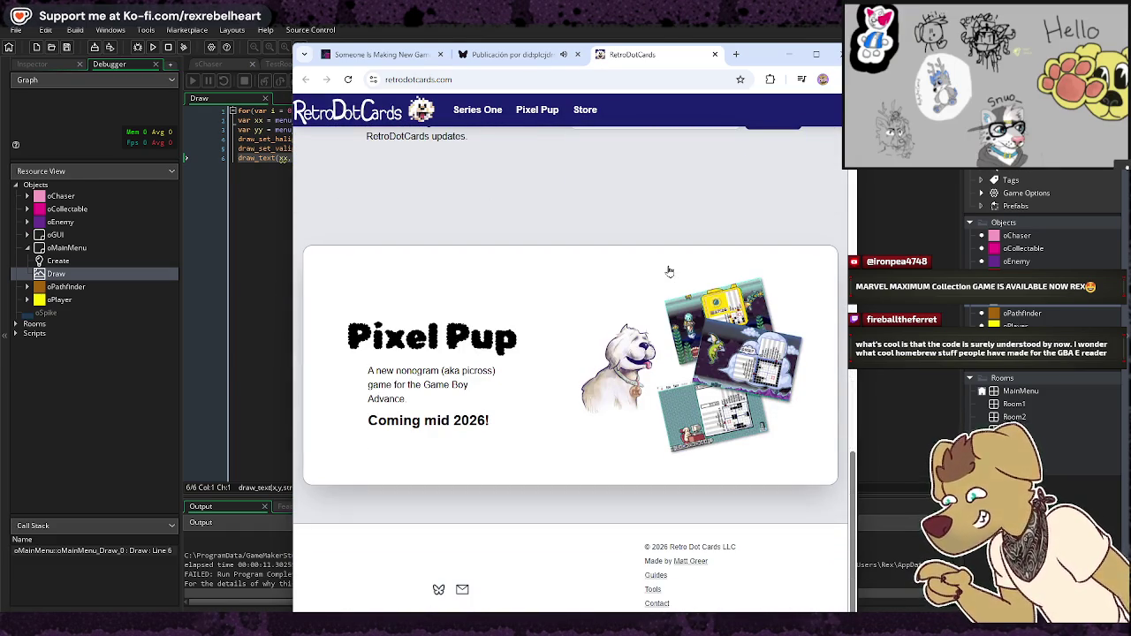
{"action": "scroll", "coordinate": [669, 272], "scroll_direction": "down", "scroll_amount": 1}
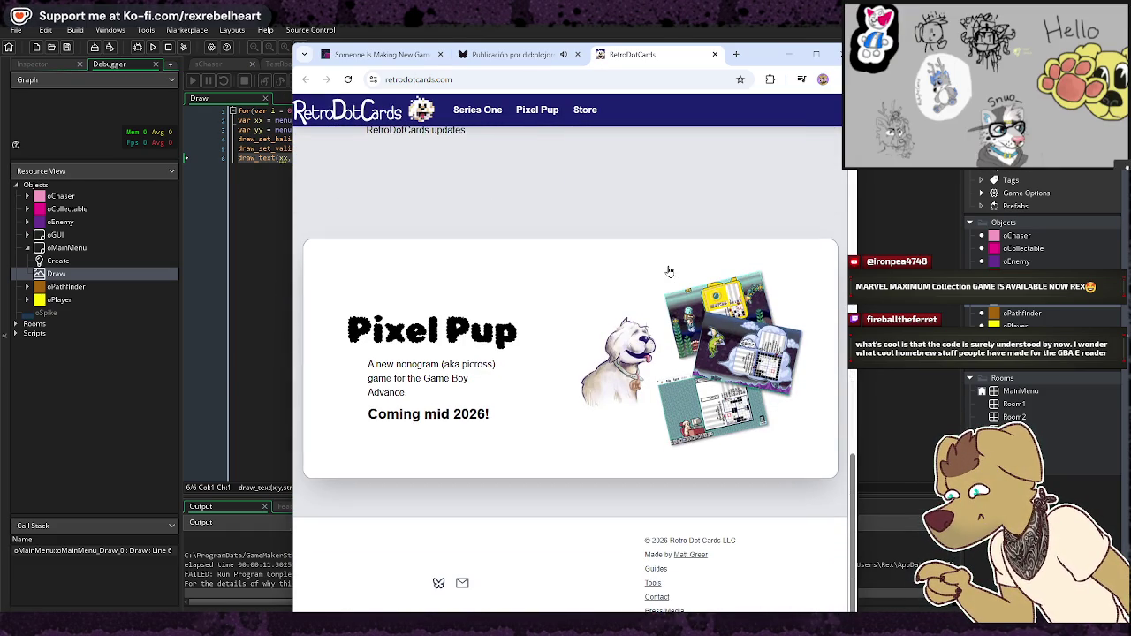
{"action": "left_click", "coordinate": [414, 403]}
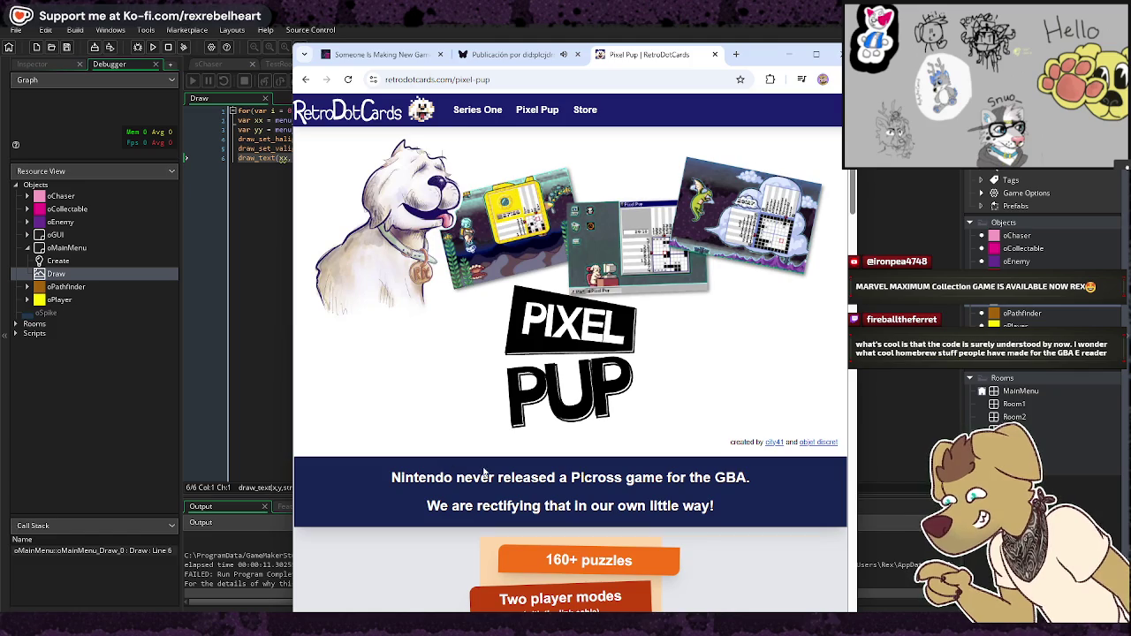
Step: Read through the Pixel Pup page, then close the browser
{"action": "scroll", "coordinate": [446, 470], "scroll_direction": "down", "scroll_amount": 2}
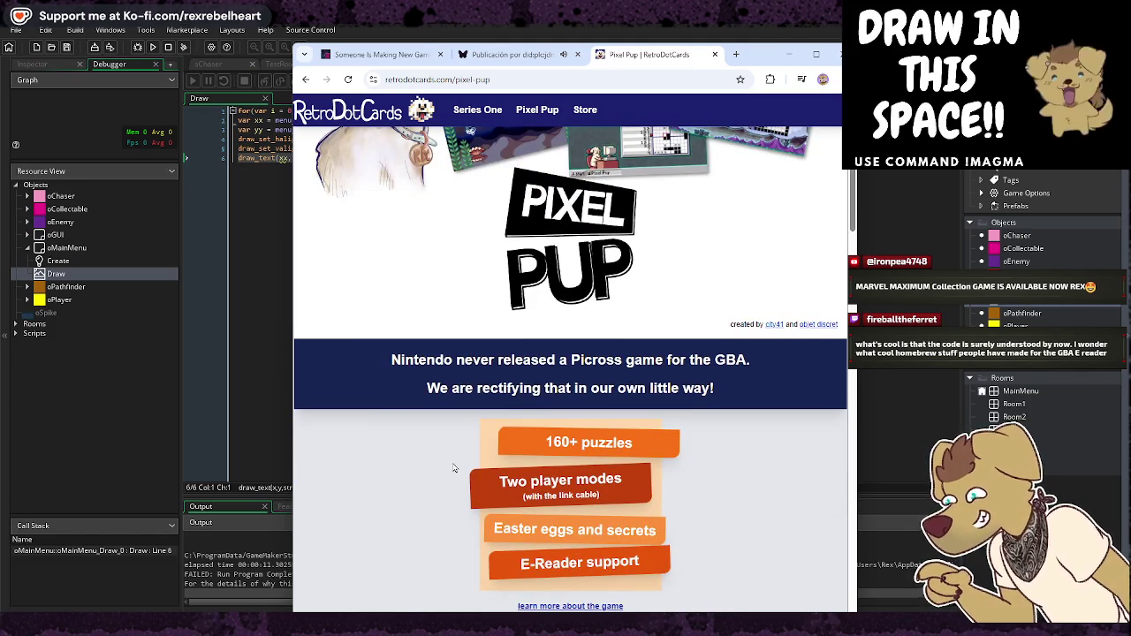
{"action": "scroll", "coordinate": [455, 468], "scroll_direction": "down", "scroll_amount": 1}
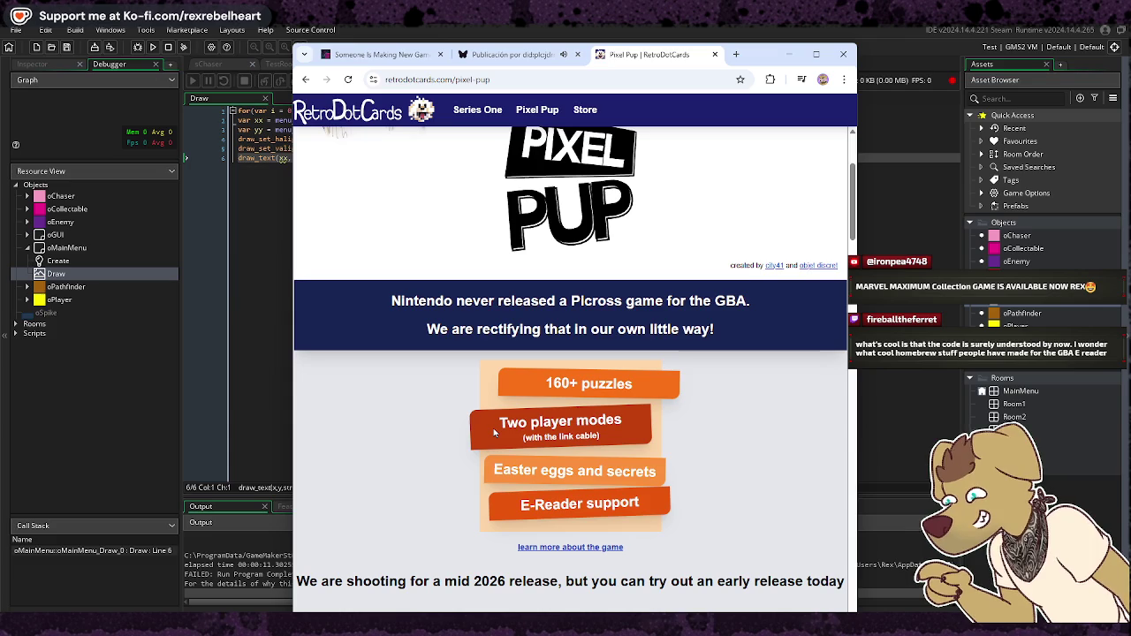
{"action": "scroll", "coordinate": [497, 422], "scroll_direction": "down", "scroll_amount": 5}
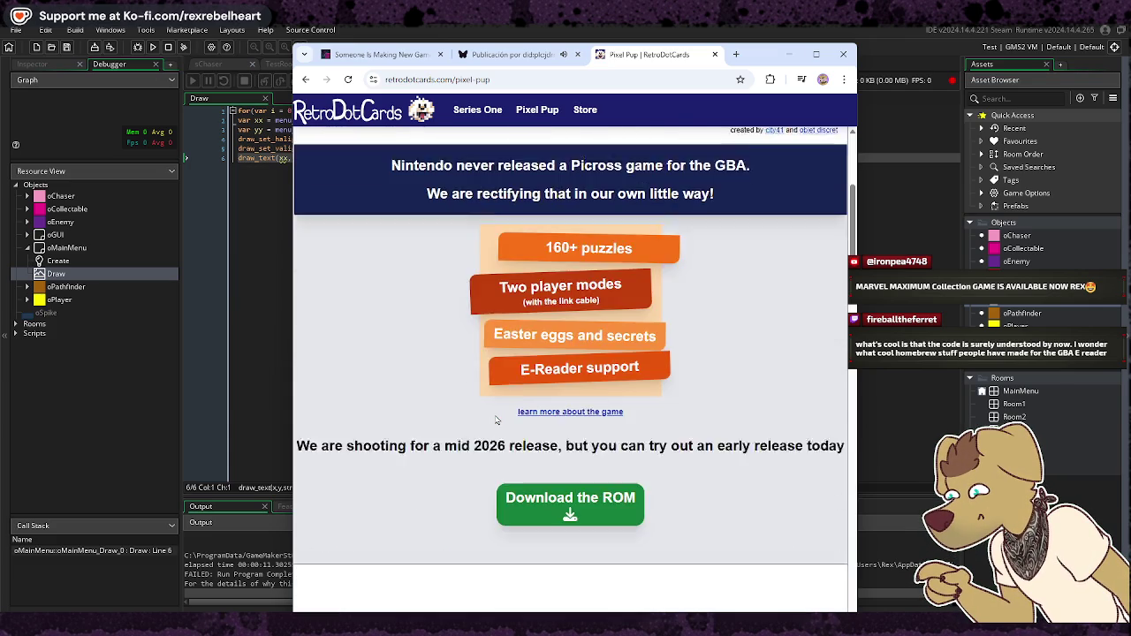
{"action": "scroll", "coordinate": [484, 424], "scroll_direction": "up", "scroll_amount": 4}
{"action": "scroll", "coordinate": [484, 424], "scroll_direction": "up", "scroll_amount": 3}
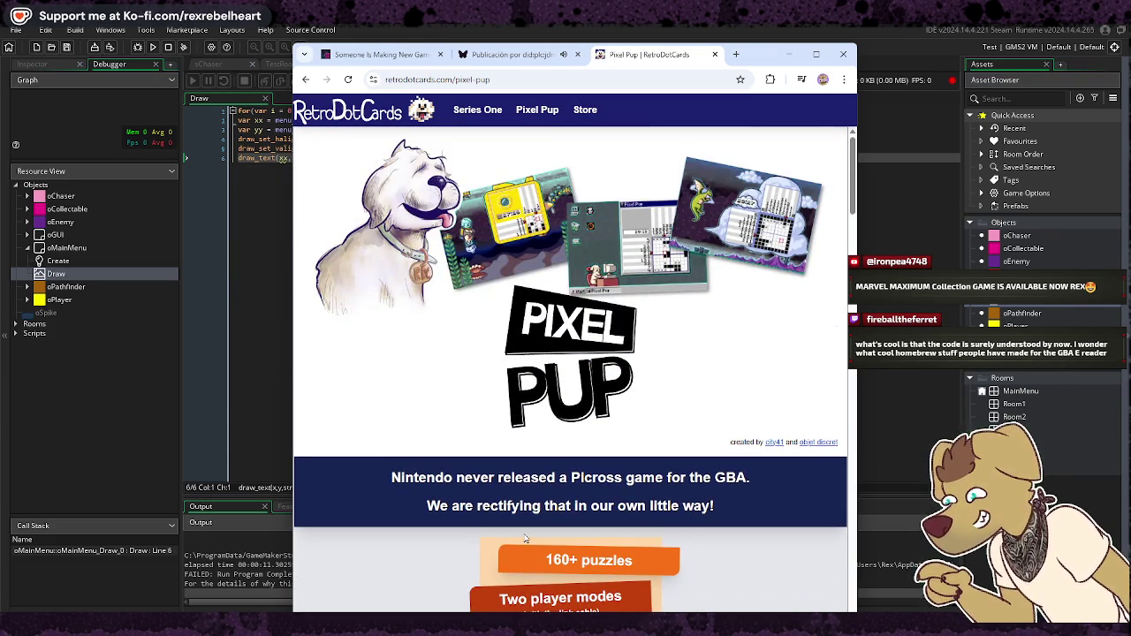
{"action": "scroll", "coordinate": [525, 537], "scroll_direction": "down", "scroll_amount": 2}
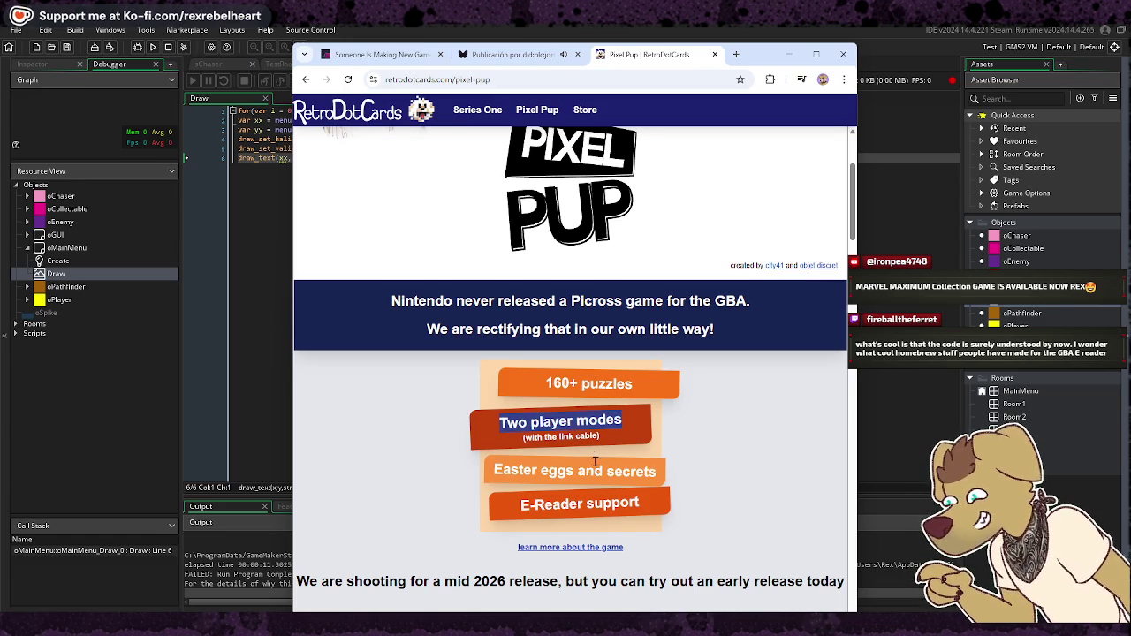
{"action": "scroll", "coordinate": [583, 438], "scroll_direction": "down", "scroll_amount": 2}
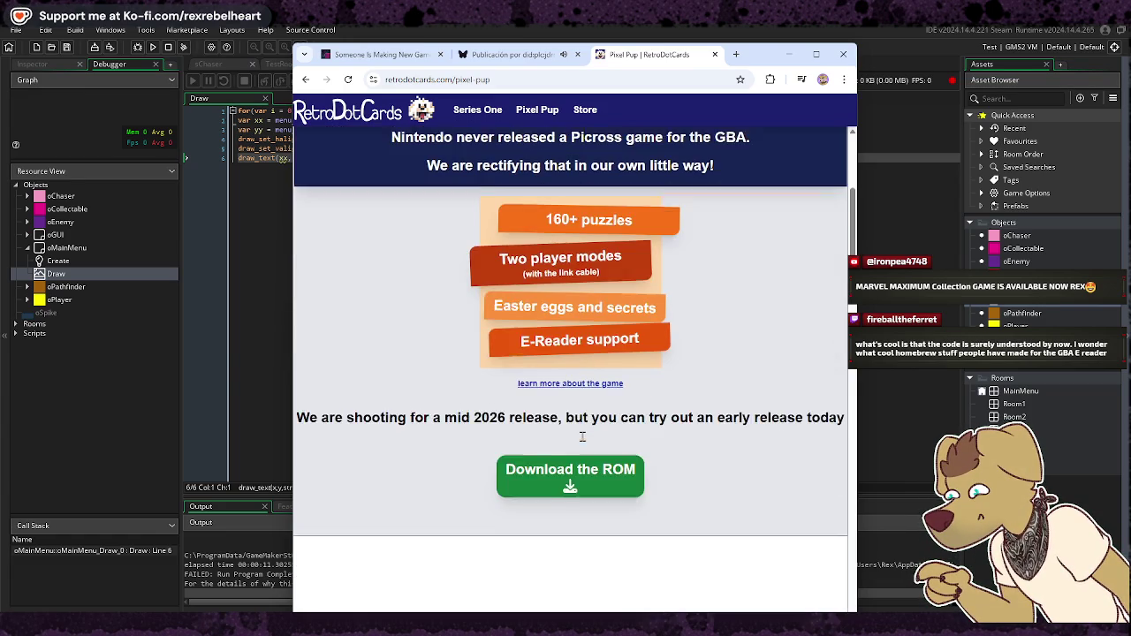
{"action": "scroll", "coordinate": [679, 487], "scroll_direction": "down", "scroll_amount": 3}
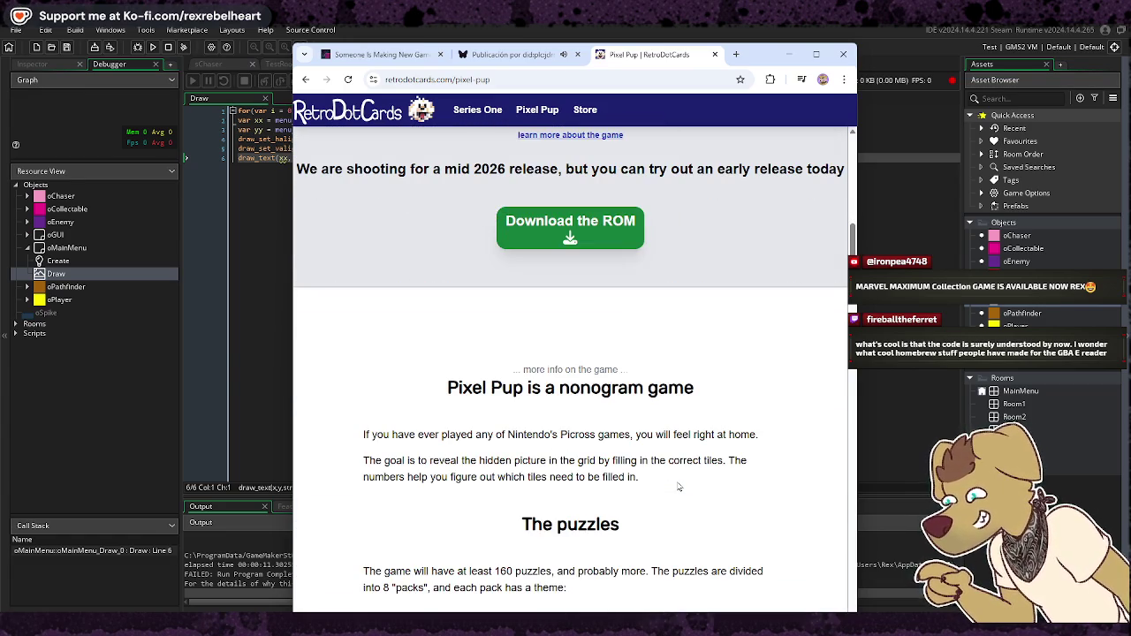
{"action": "scroll", "coordinate": [679, 487], "scroll_direction": "down", "scroll_amount": 2}
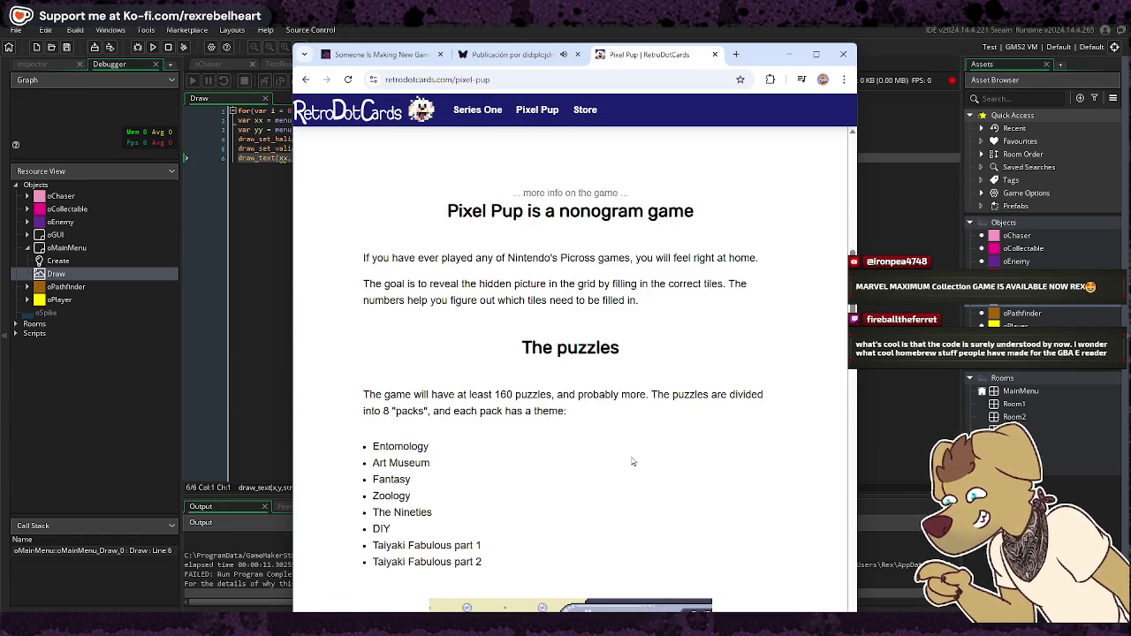
{"action": "scroll", "coordinate": [631, 463], "scroll_direction": "down", "scroll_amount": 6}
{"action": "scroll", "coordinate": [632, 461], "scroll_direction": "down", "scroll_amount": 5}
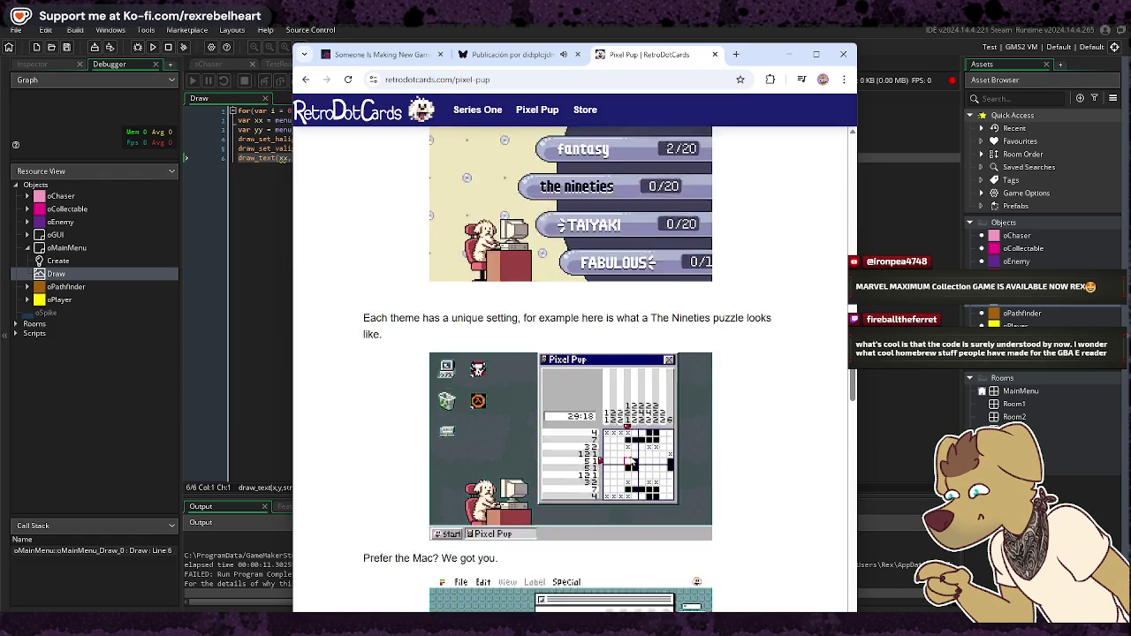
{"action": "scroll", "coordinate": [631, 460], "scroll_direction": "down", "scroll_amount": 3}
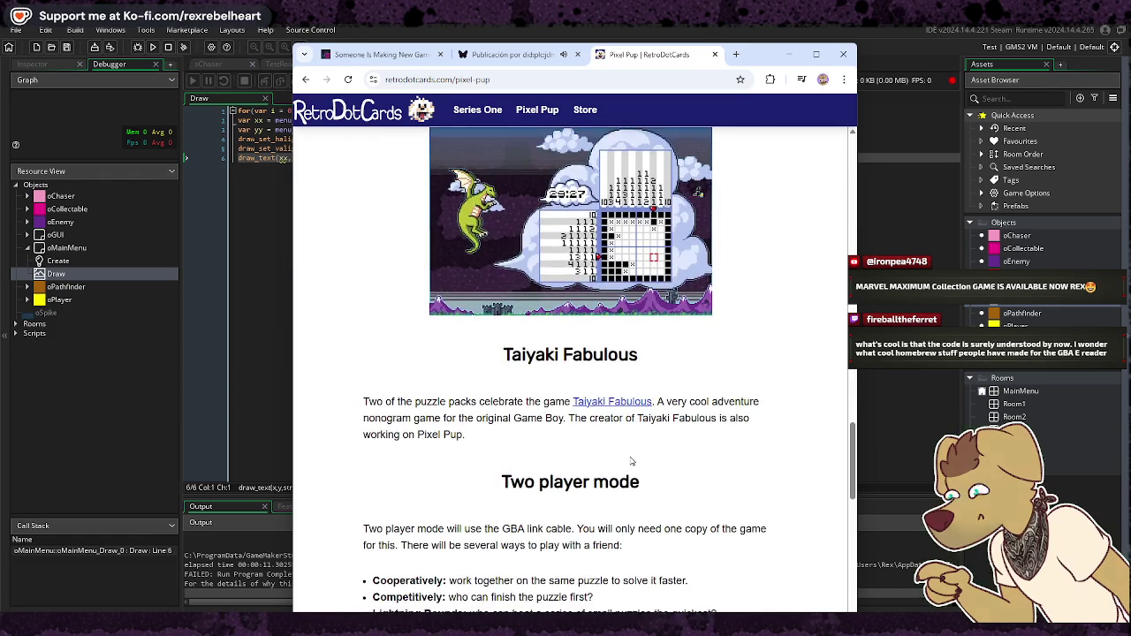
{"action": "scroll", "coordinate": [631, 461], "scroll_direction": "down", "scroll_amount": 3}
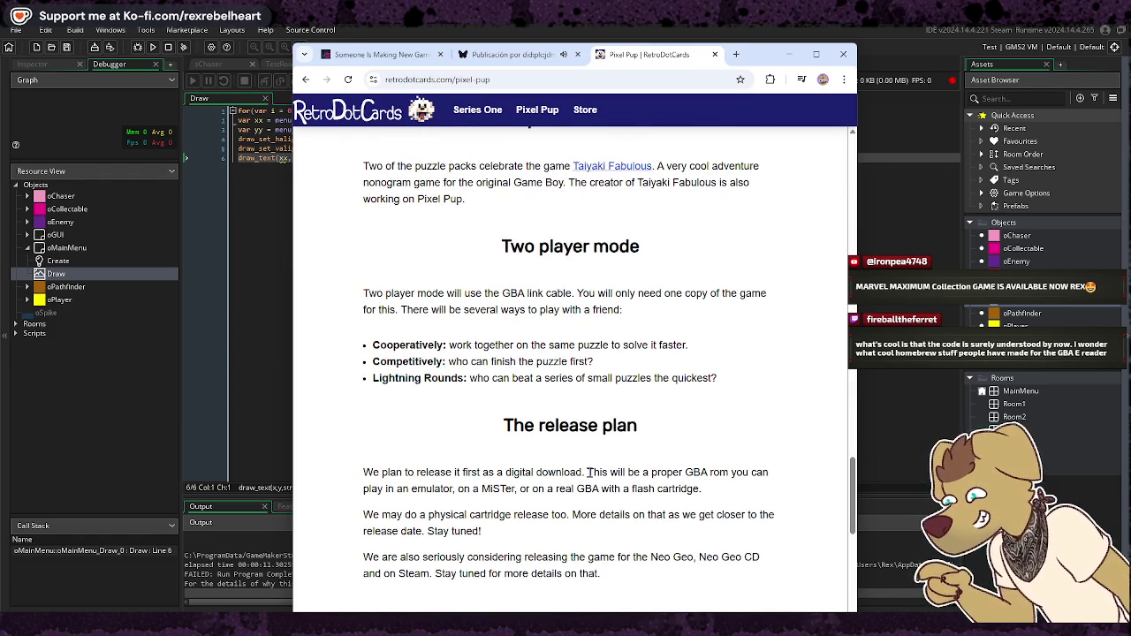
{"action": "scroll", "coordinate": [585, 474], "scroll_direction": "down", "scroll_amount": 4}
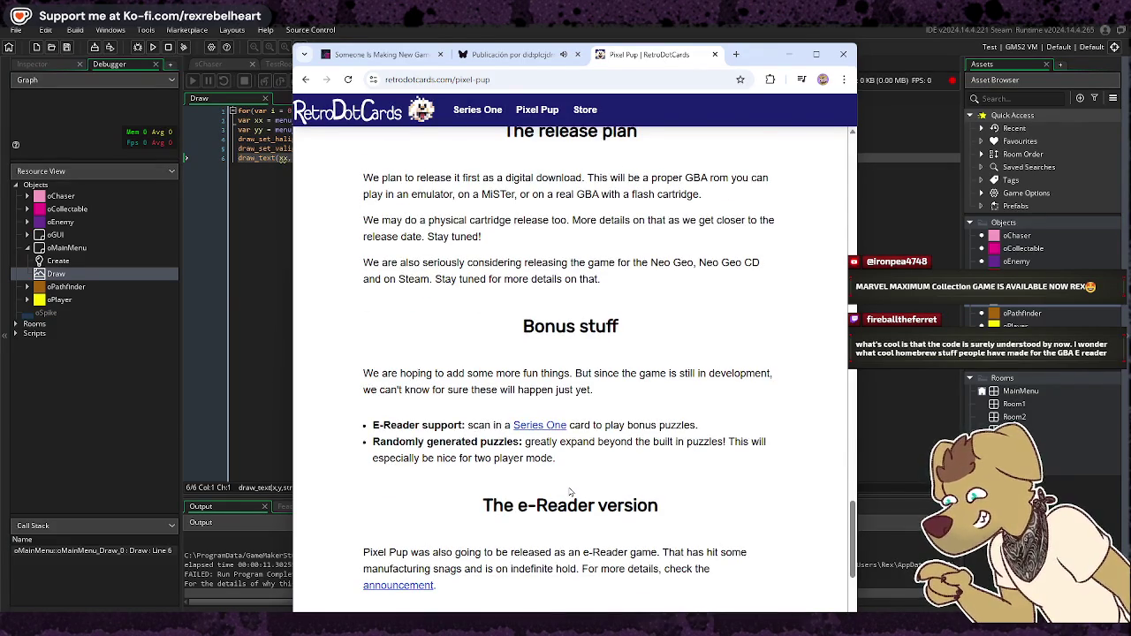
{"action": "scroll", "coordinate": [570, 492], "scroll_direction": "down", "scroll_amount": 2}
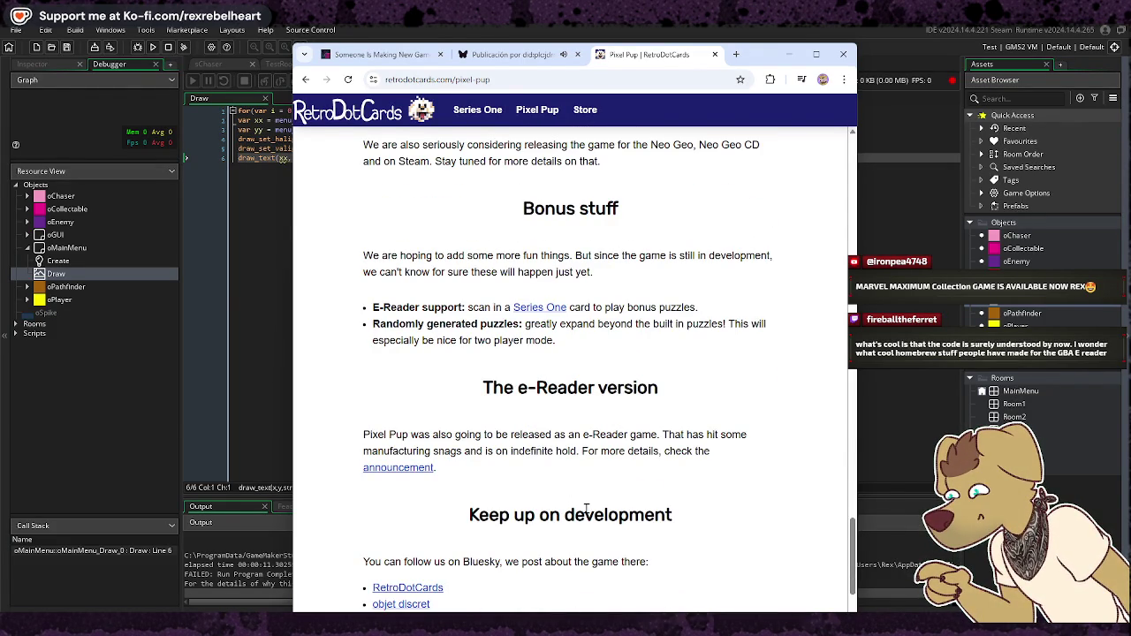
{"action": "scroll", "coordinate": [586, 509], "scroll_direction": "down", "scroll_amount": 3}
{"action": "scroll", "coordinate": [586, 508], "scroll_direction": "up", "scroll_amount": 8}
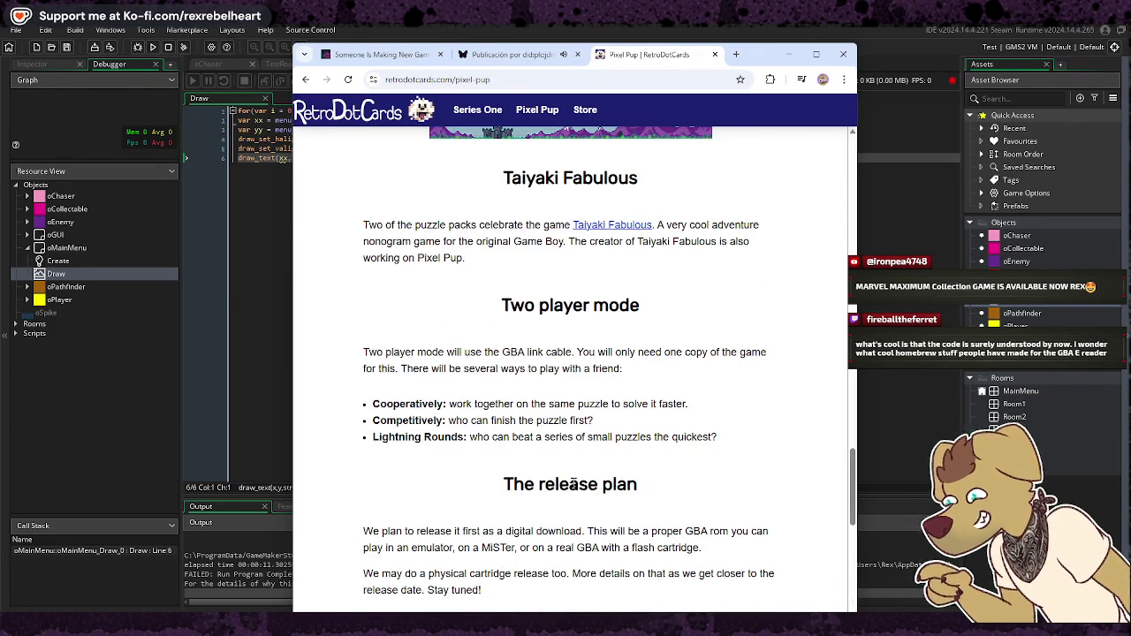
{"action": "left_click", "coordinate": [843, 54]}
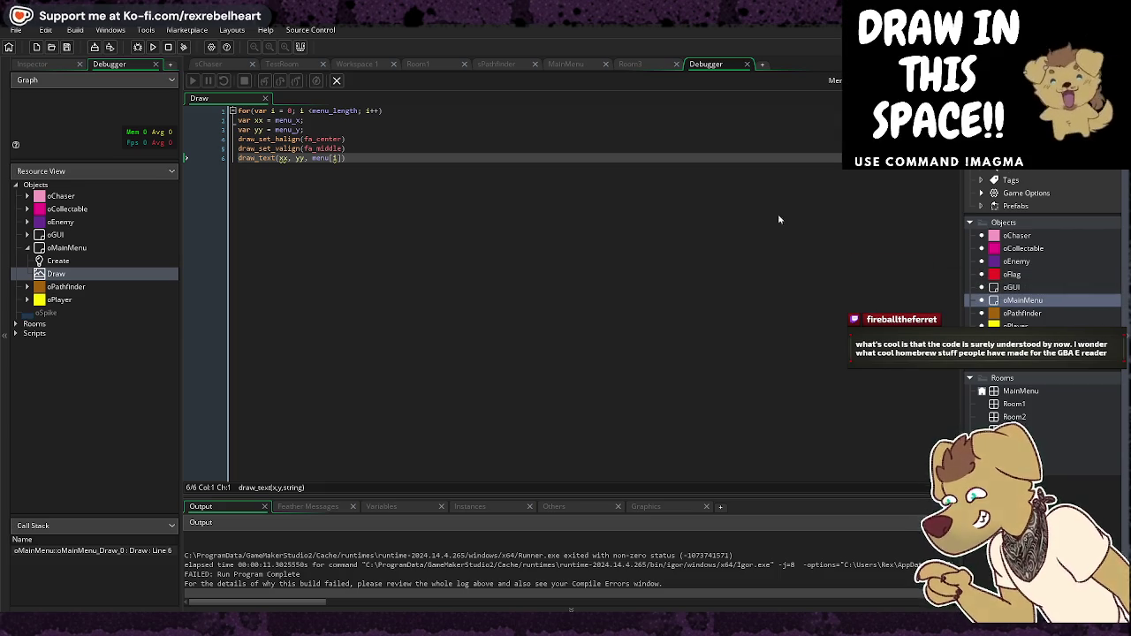
Step: Look over oMainMenu's Create code and the oGUI object's Create and Draw GUI code
{"action": "left_click", "coordinate": [401, 162]}
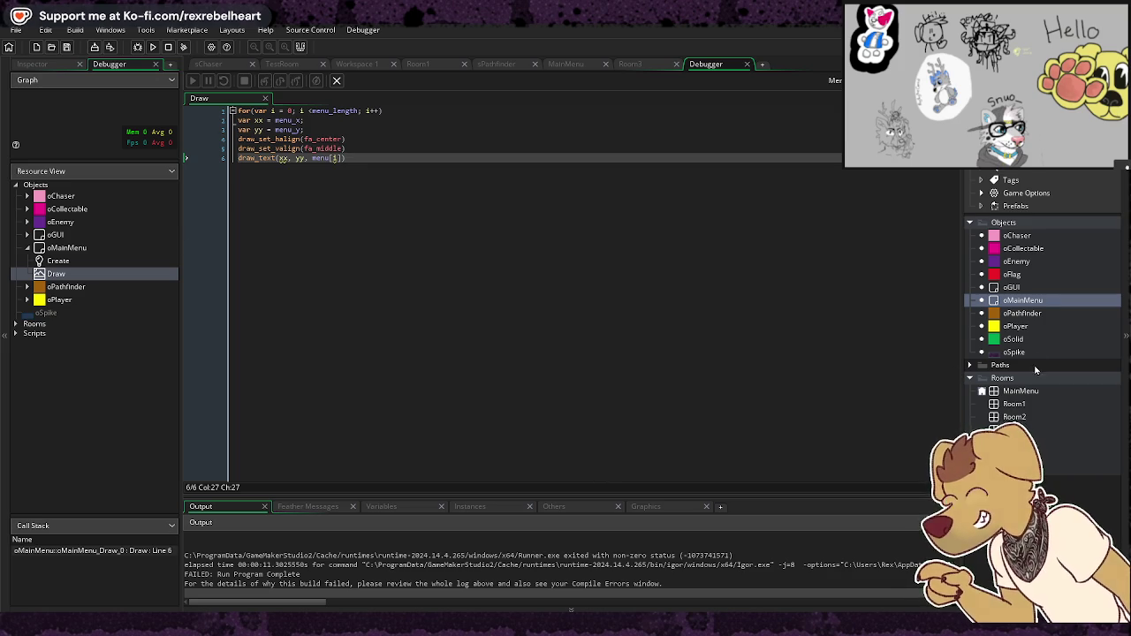
{"action": "double_click", "coordinate": [1025, 301]}
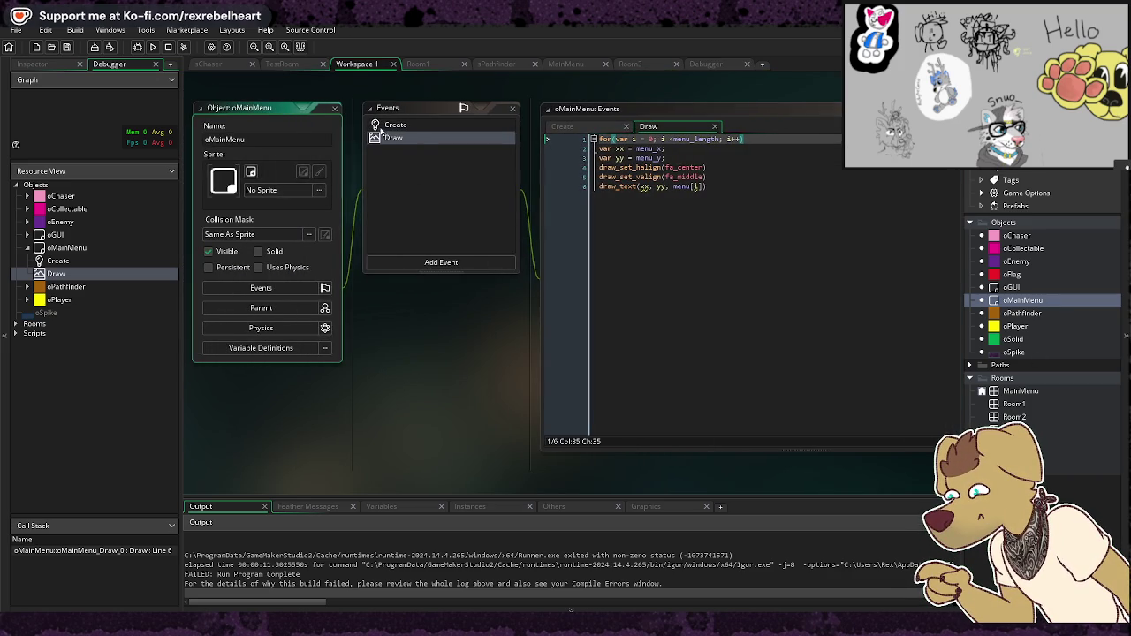
{"action": "left_click", "coordinate": [393, 126]}
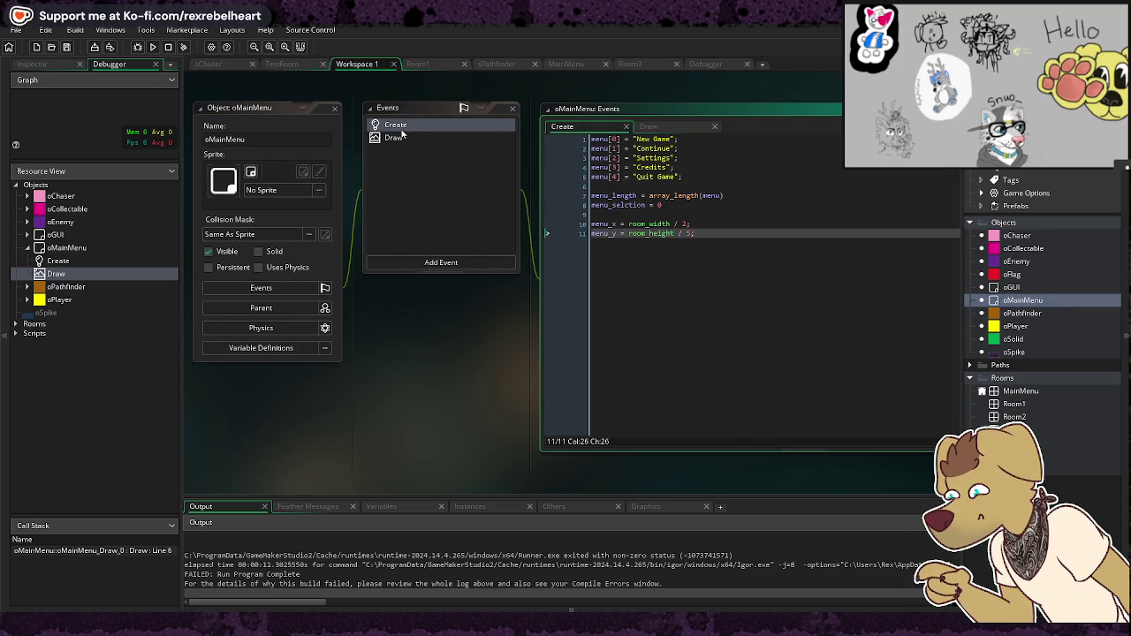
{"action": "double_click", "coordinate": [1010, 290]}
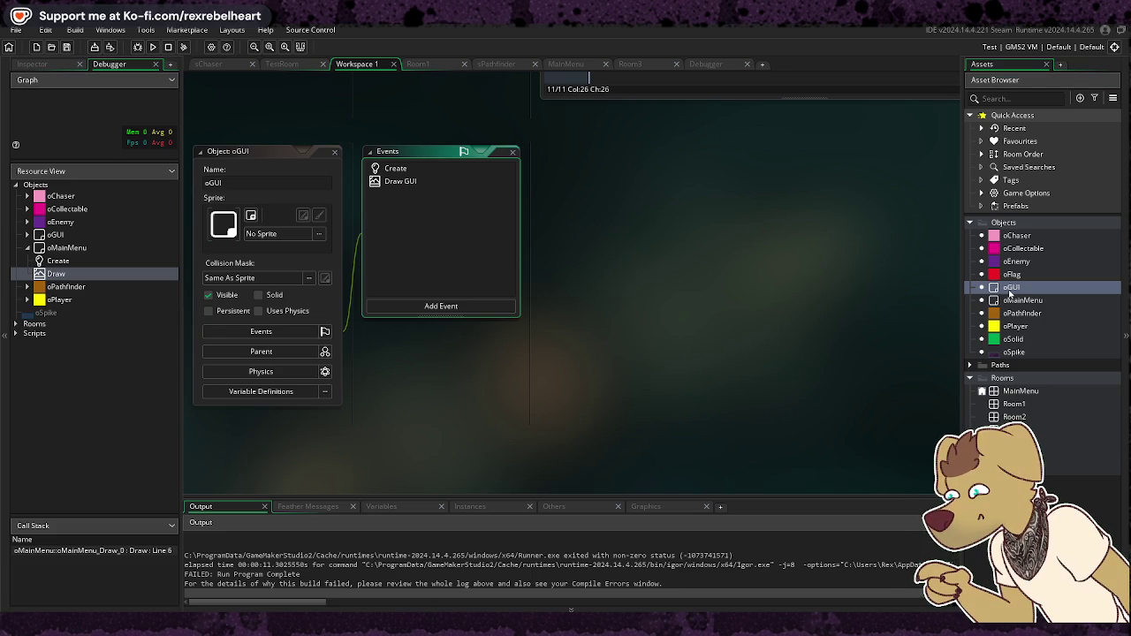
{"action": "double_click", "coordinate": [421, 172]}
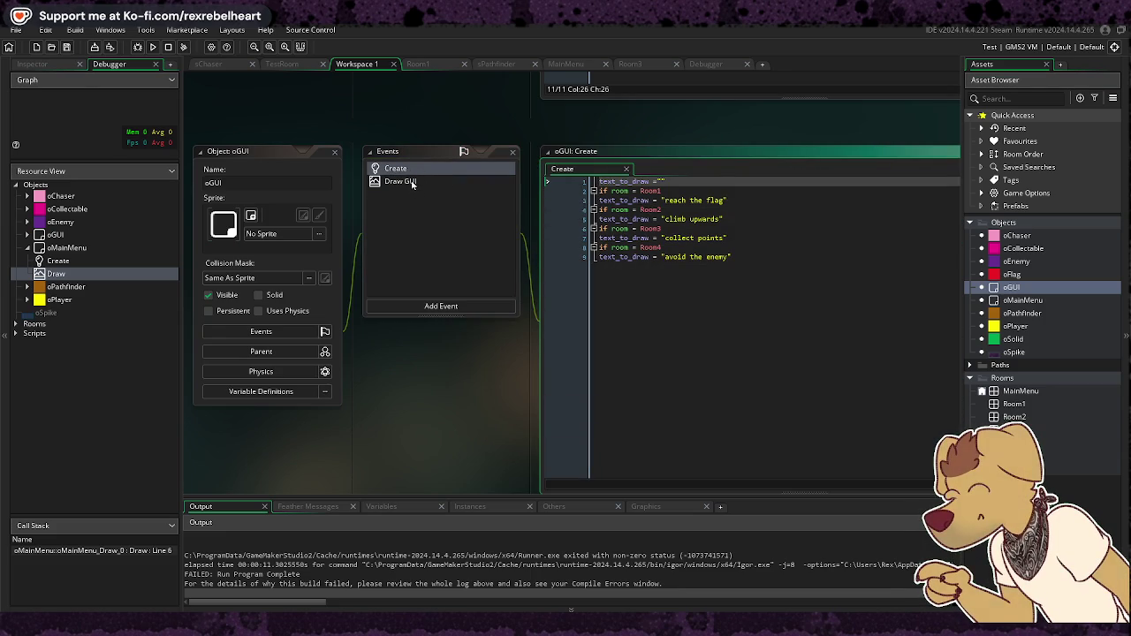
{"action": "double_click", "coordinate": [413, 182]}
{"action": "double_click", "coordinate": [411, 169]}
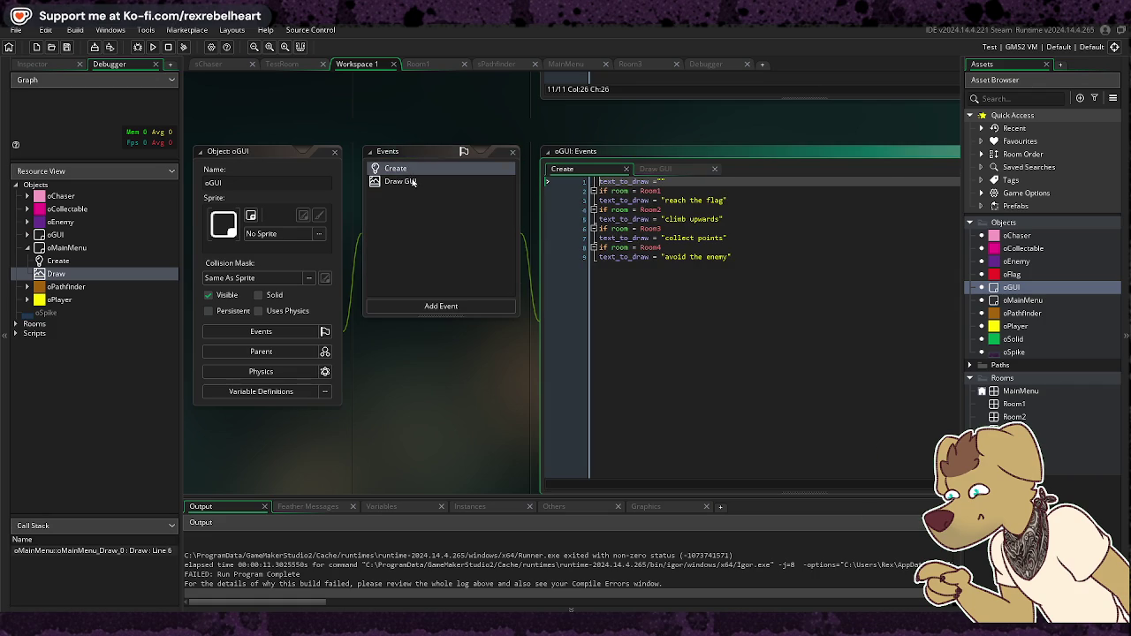
Step: Return to oMainMenu's Draw event, recheck the menu setup code, and place the caret at the loop header's end
{"action": "left_click", "coordinate": [512, 151]}
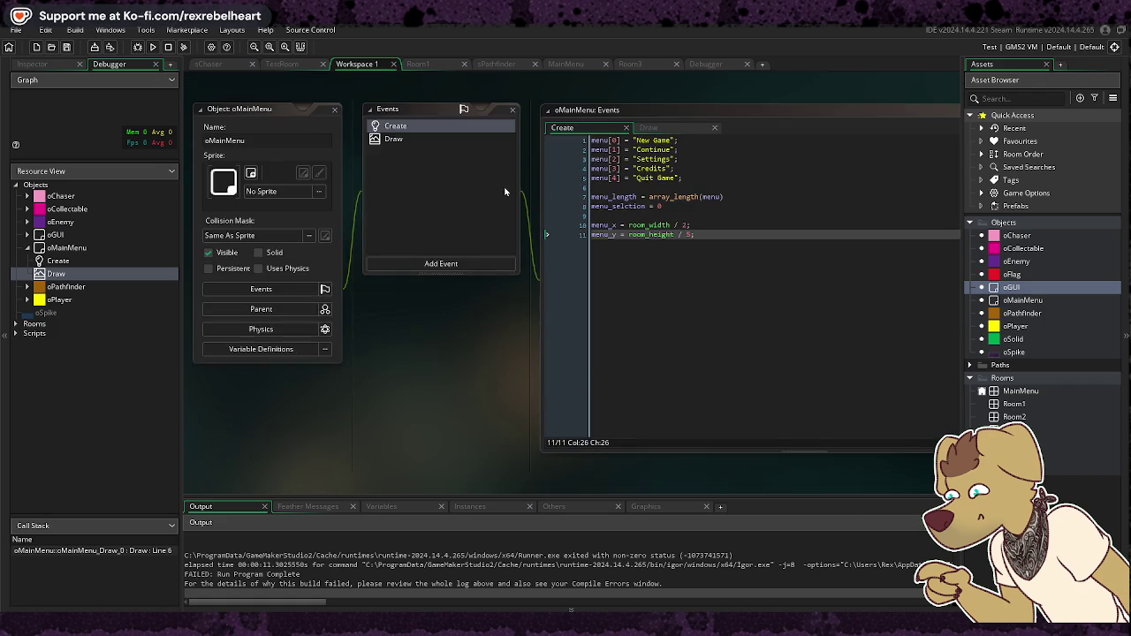
{"action": "double_click", "coordinate": [396, 139]}
{"action": "double_click", "coordinate": [402, 127]}
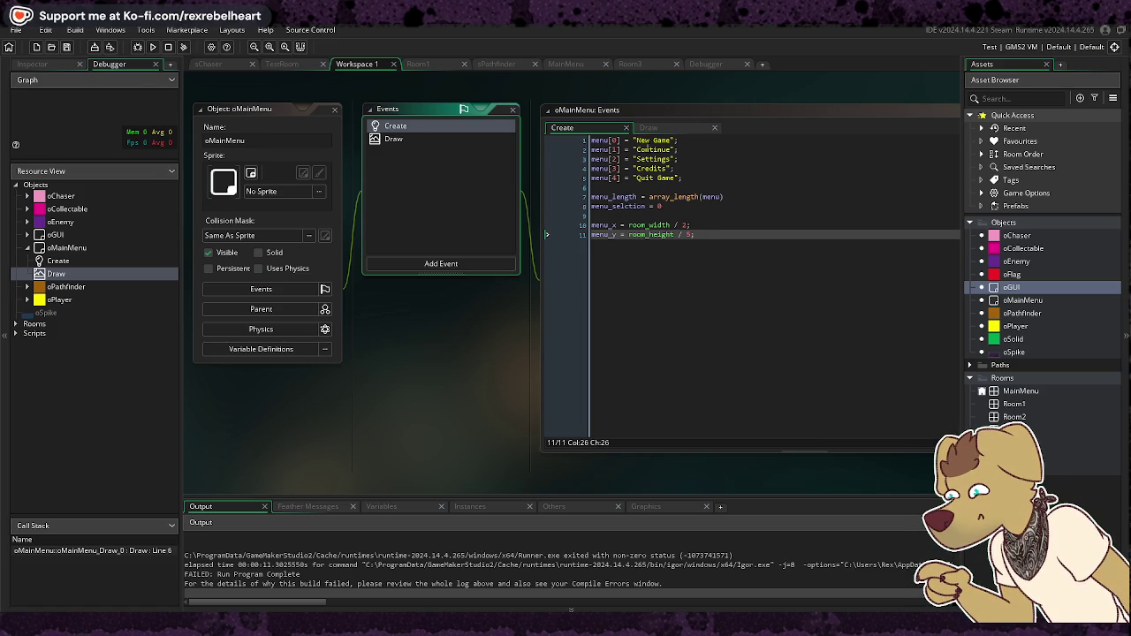
{"action": "left_click", "coordinate": [648, 127]}
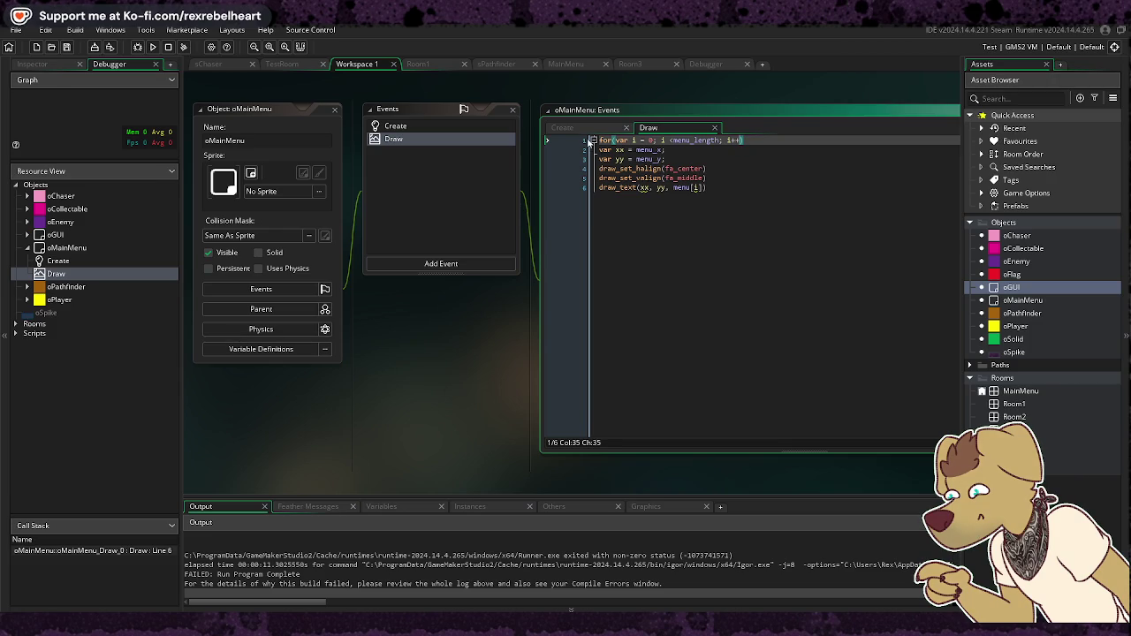
{"action": "left_click", "coordinate": [562, 127]}
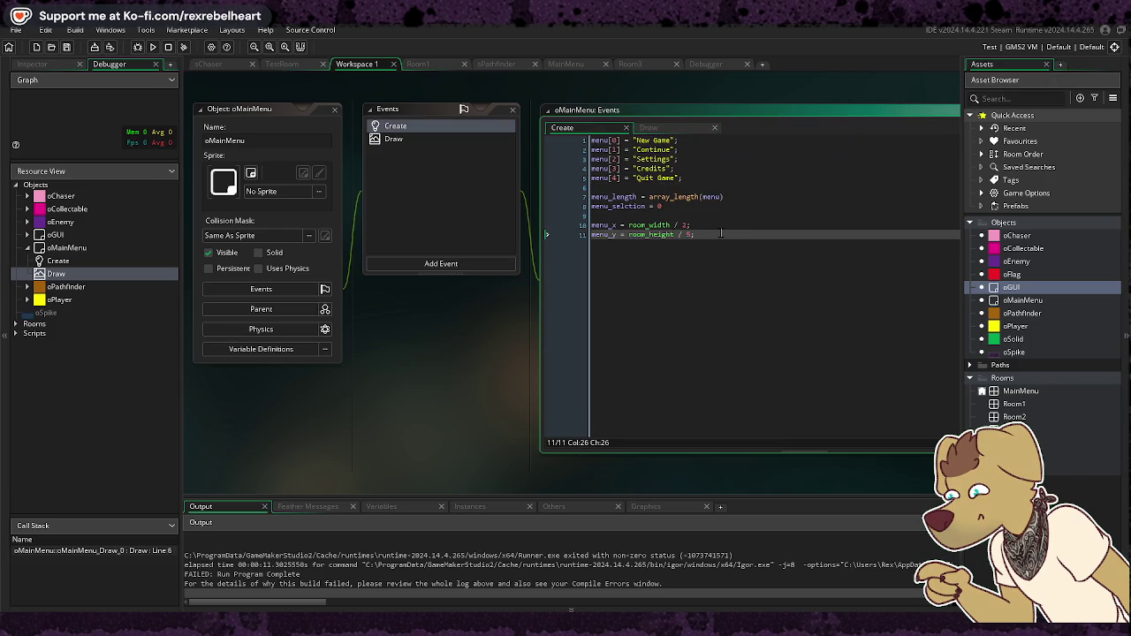
{"action": "left_click", "coordinate": [658, 125]}
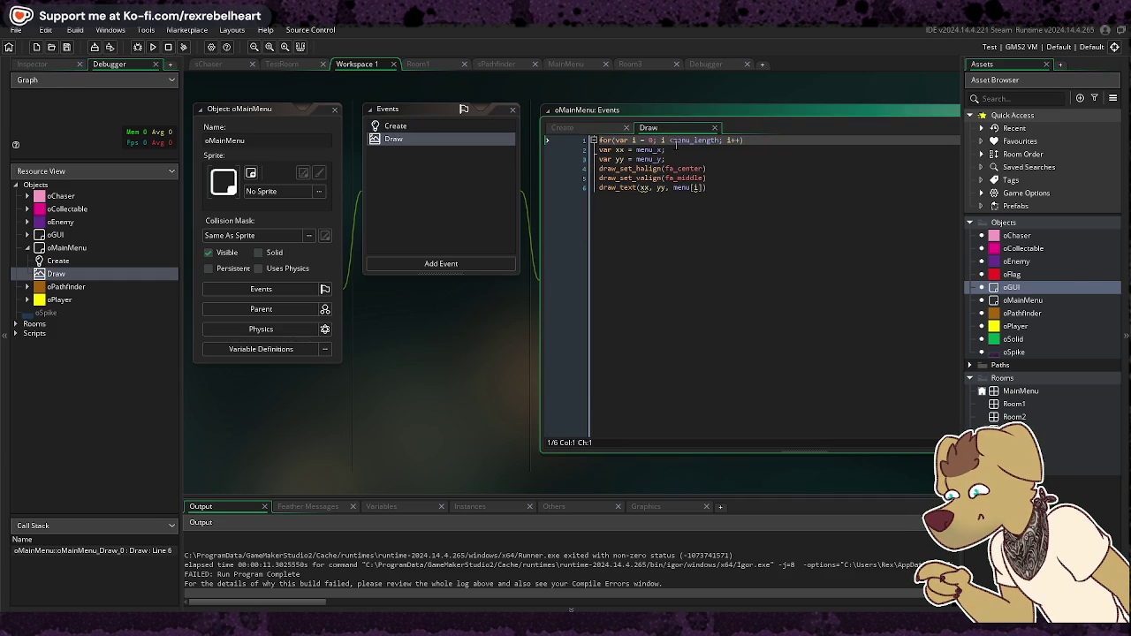
{"action": "left_click", "coordinate": [747, 142]}
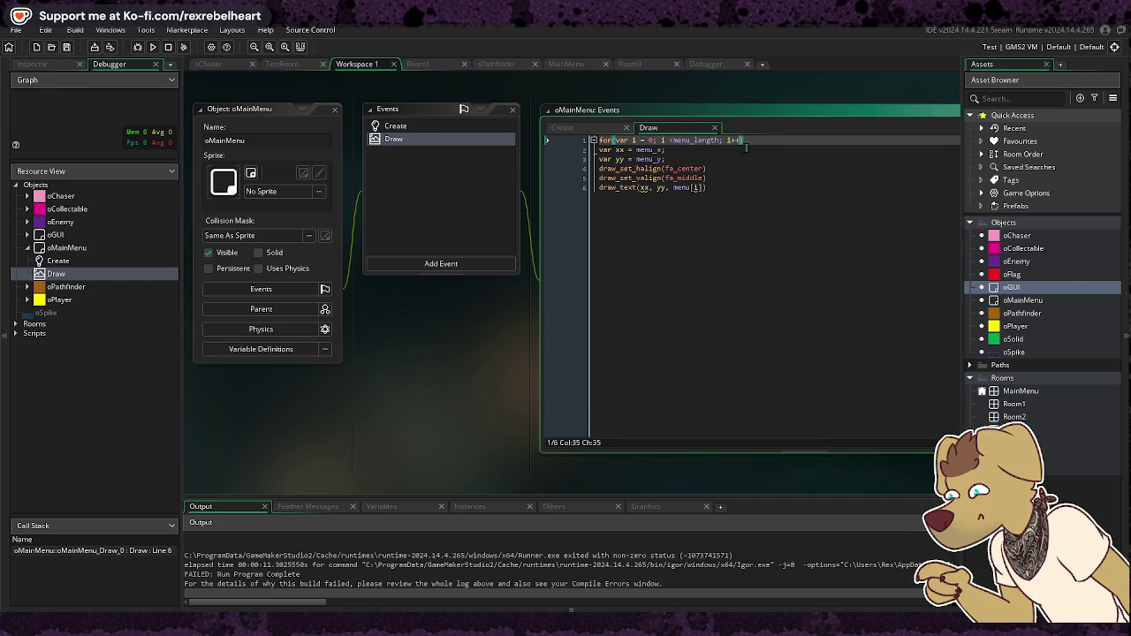
Step: End the loop header with i++;, run the game, and jump to the xx out-of-scope GM2043 warning
{"action": "type", "text": ";"}
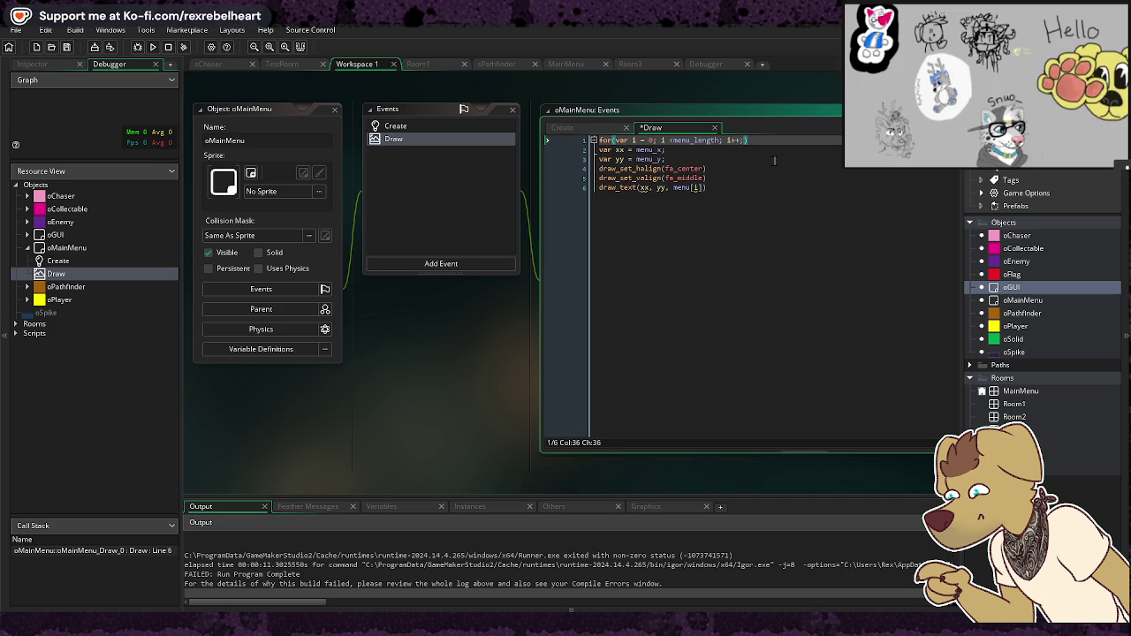
{"action": "left_click", "coordinate": [762, 265]}
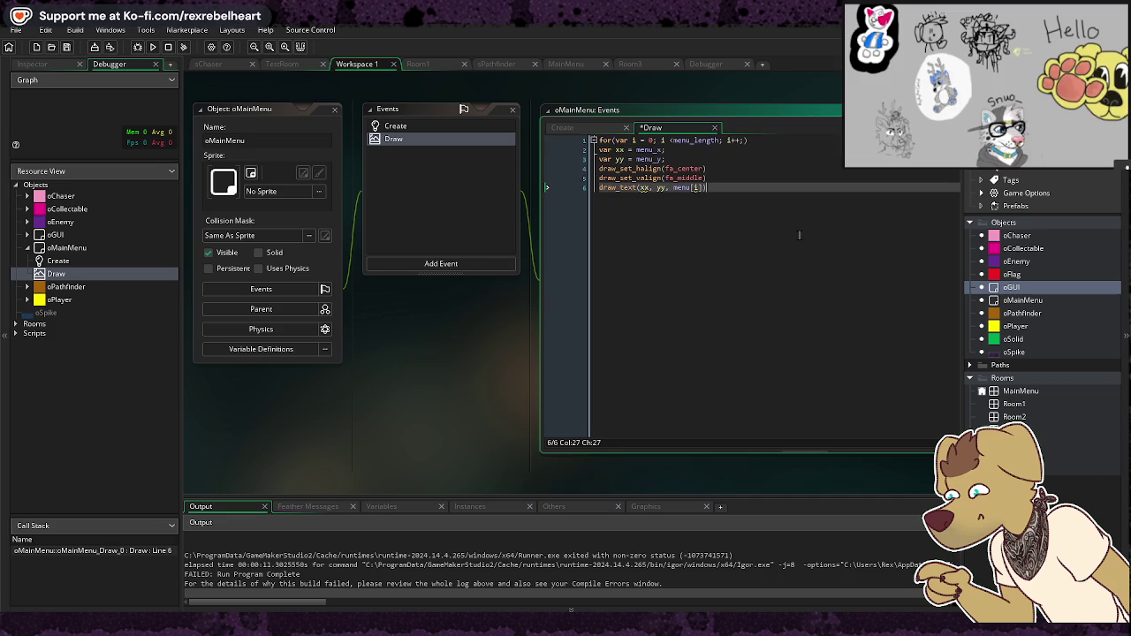
{"action": "left_click", "coordinate": [153, 47]}
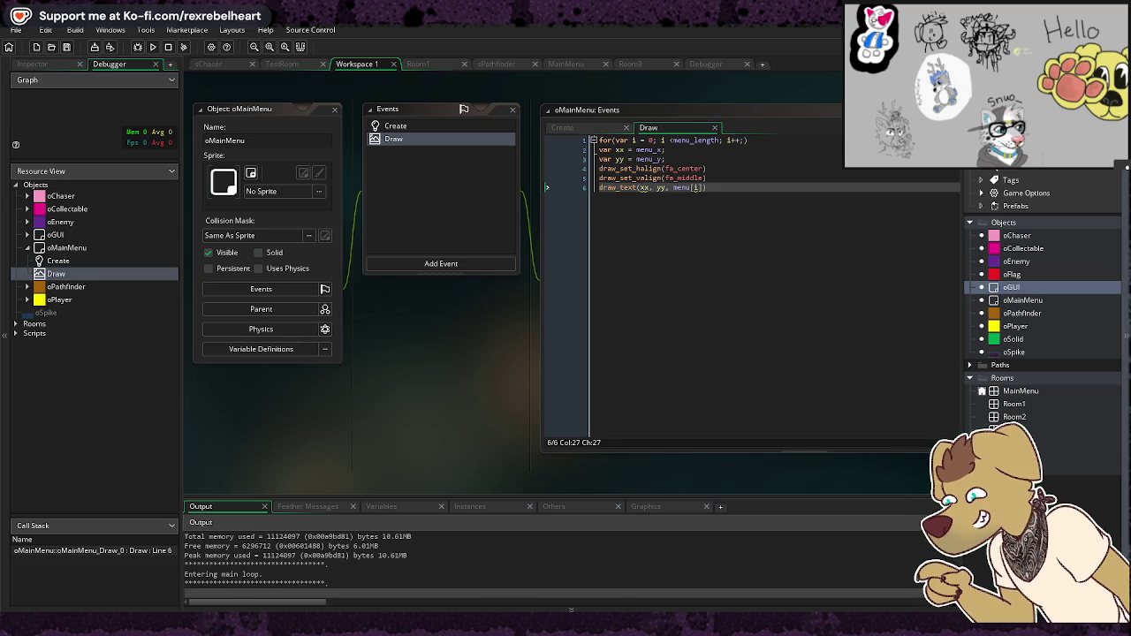
{"action": "left_click", "coordinate": [307, 507]}
{"action": "double_click", "coordinate": [327, 572]}
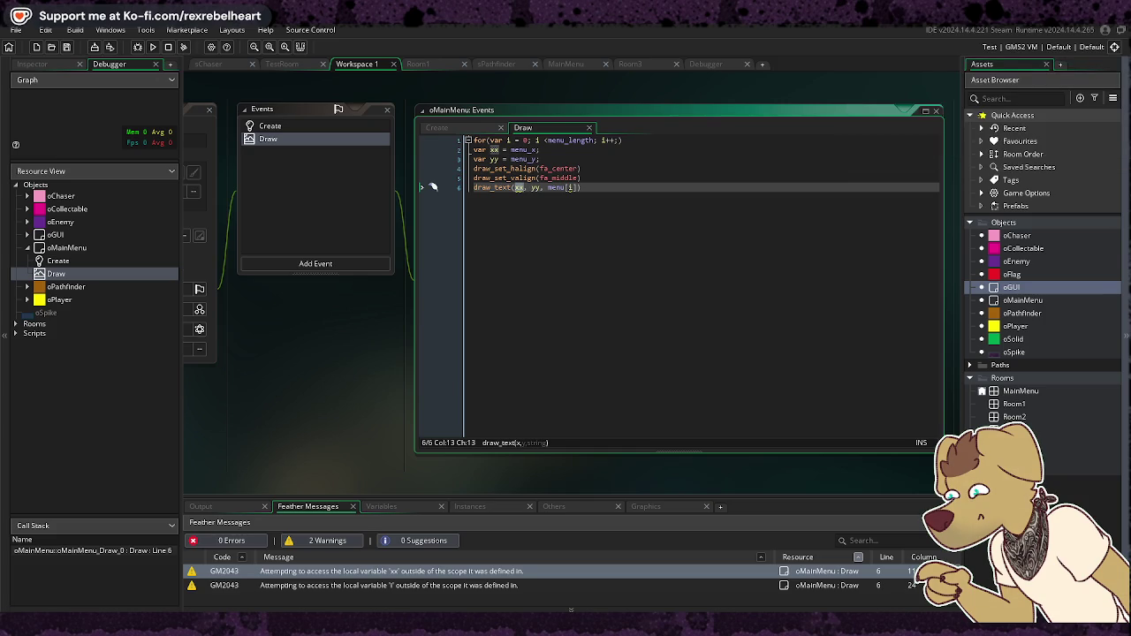
{"action": "left_click", "coordinate": [456, 129]}
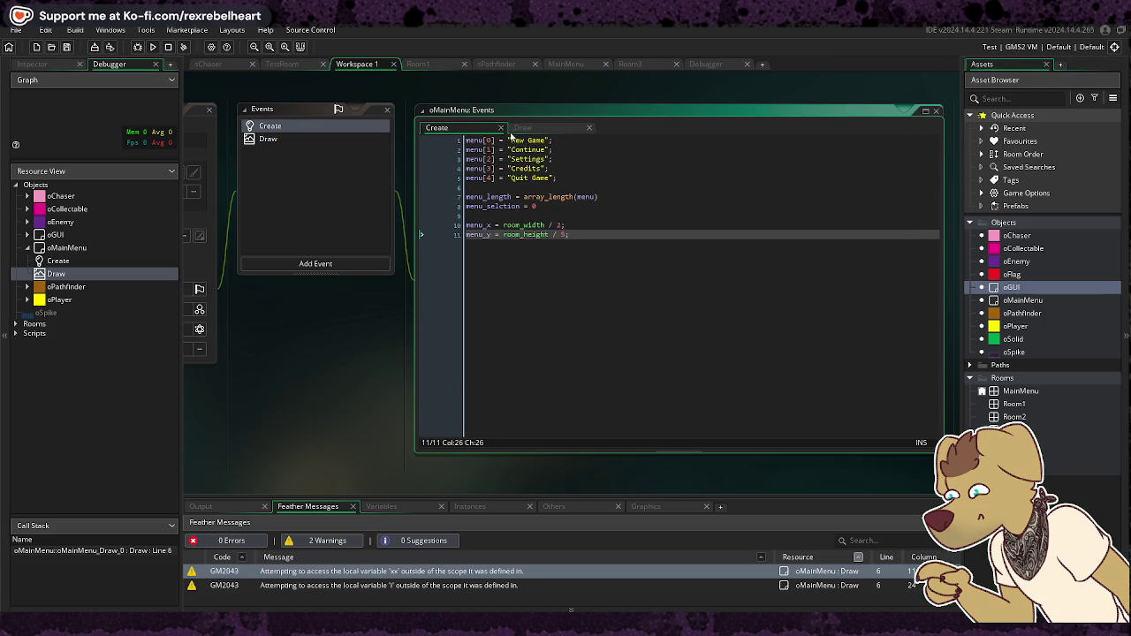
{"action": "left_click", "coordinate": [520, 129]}
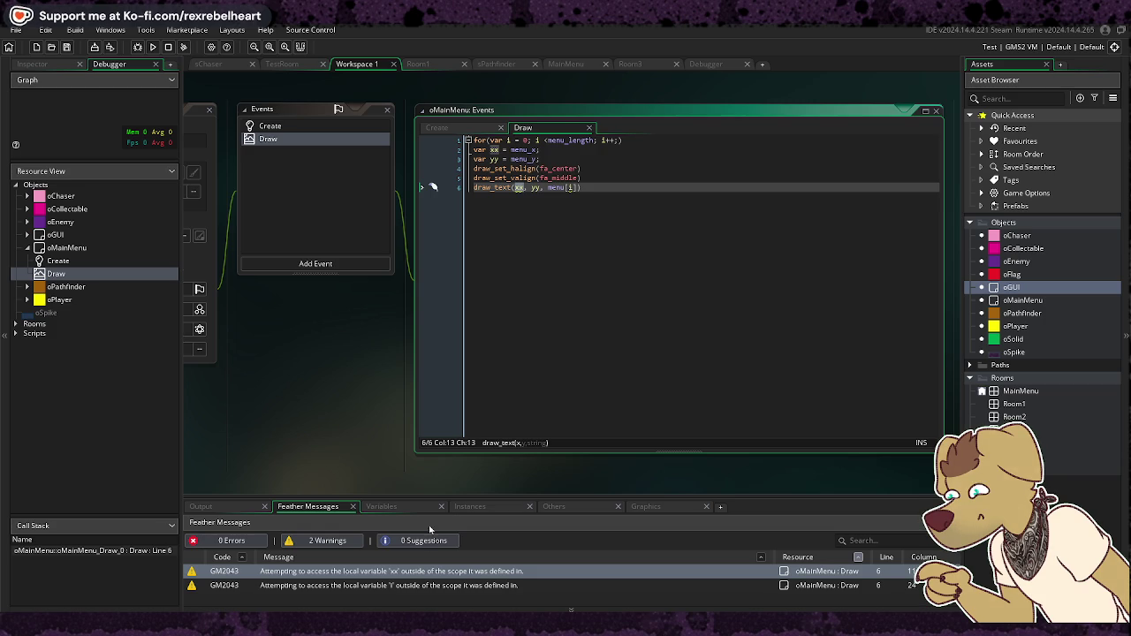
{"action": "double_click", "coordinate": [433, 585]}
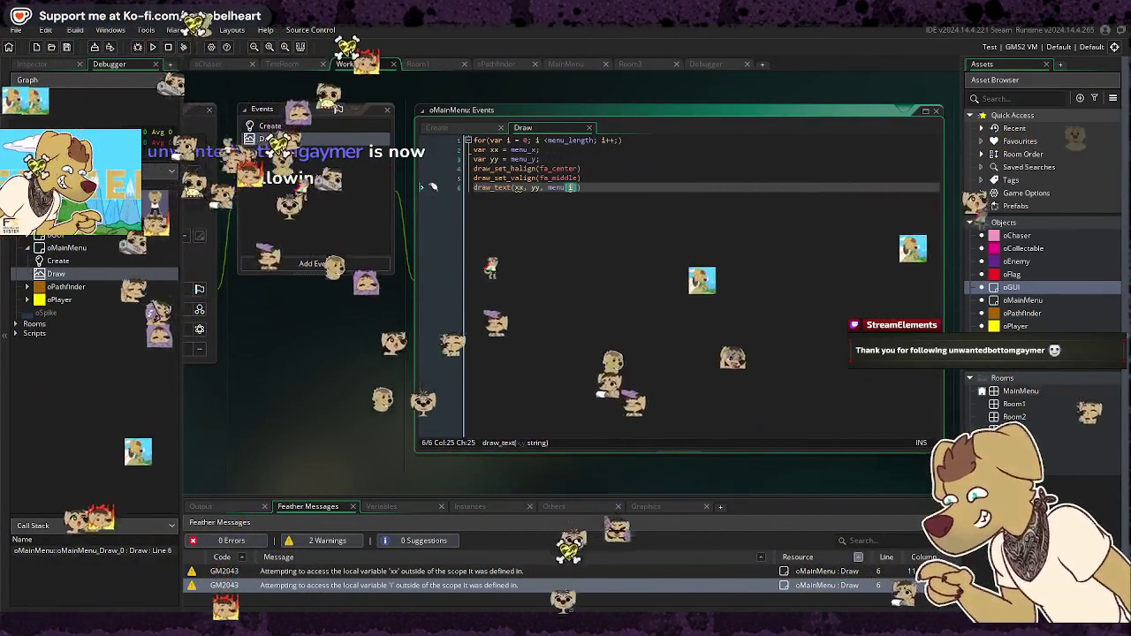
{"action": "type", "text": "])"}
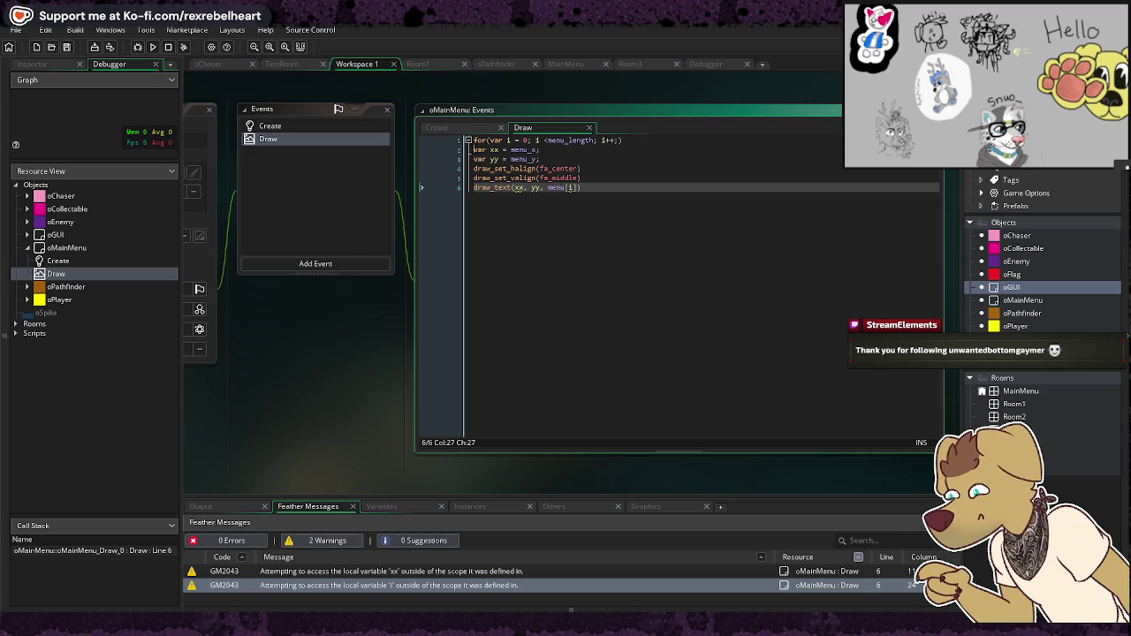
{"action": "left_click", "coordinate": [473, 149]}
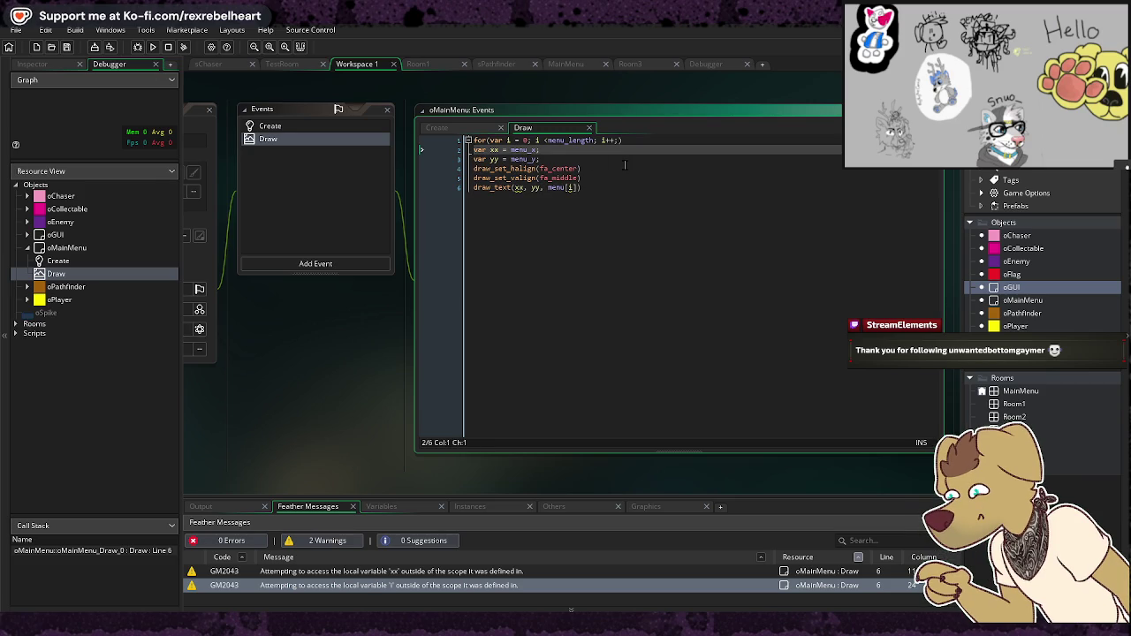
{"action": "type", "text": "{"}
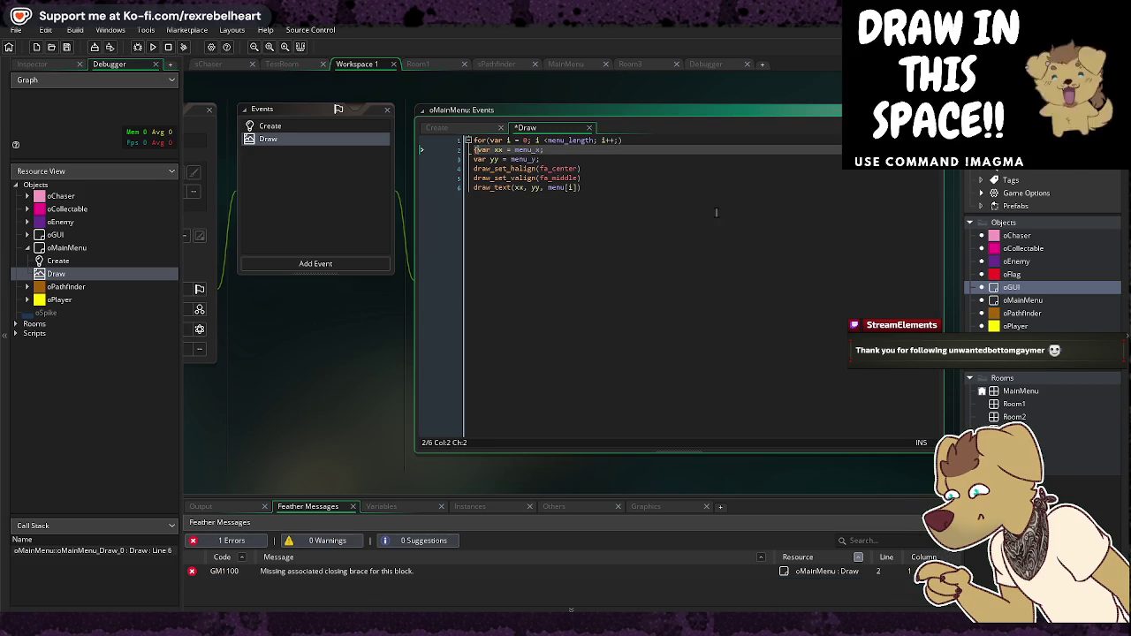
{"action": "left_click", "coordinate": [703, 198]}
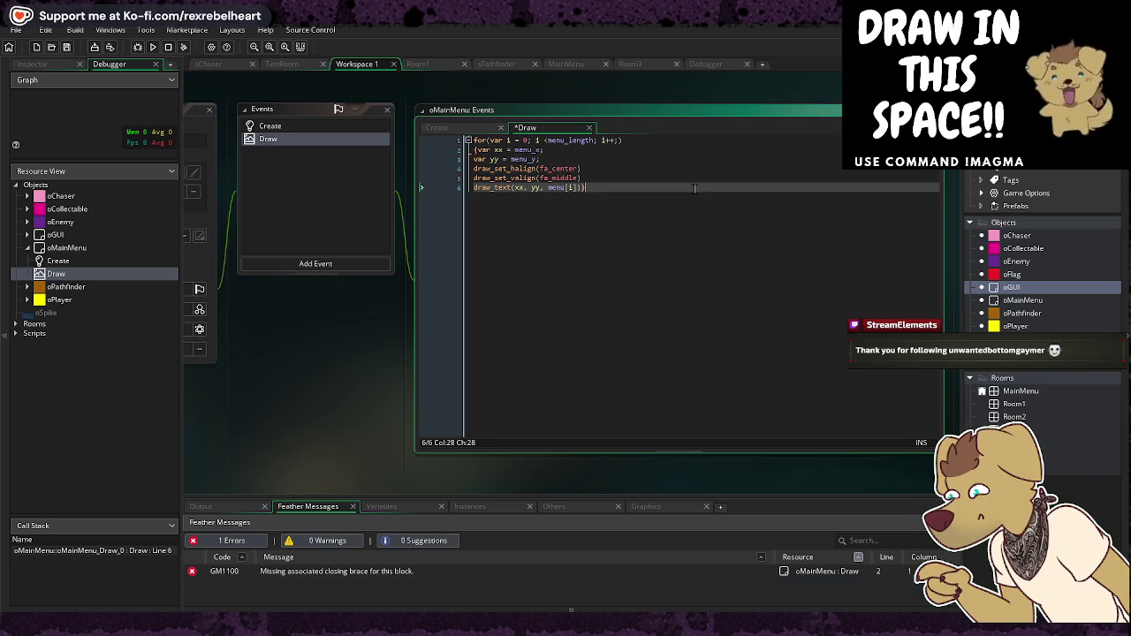
{"action": "type", "text": "}"}
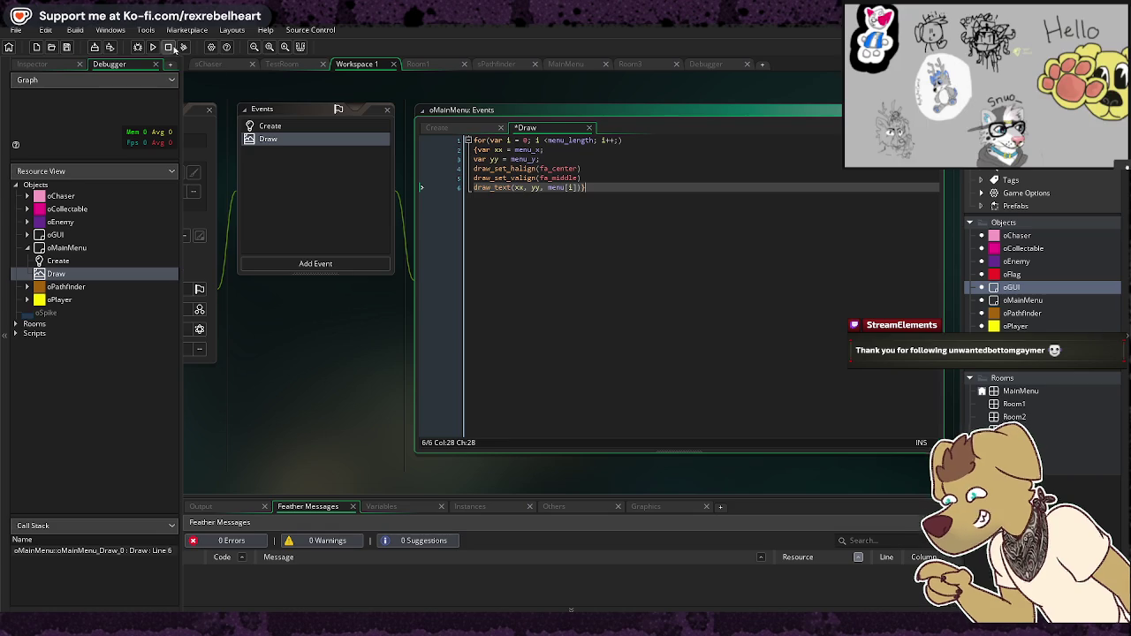
{"action": "left_click", "coordinate": [153, 49]}
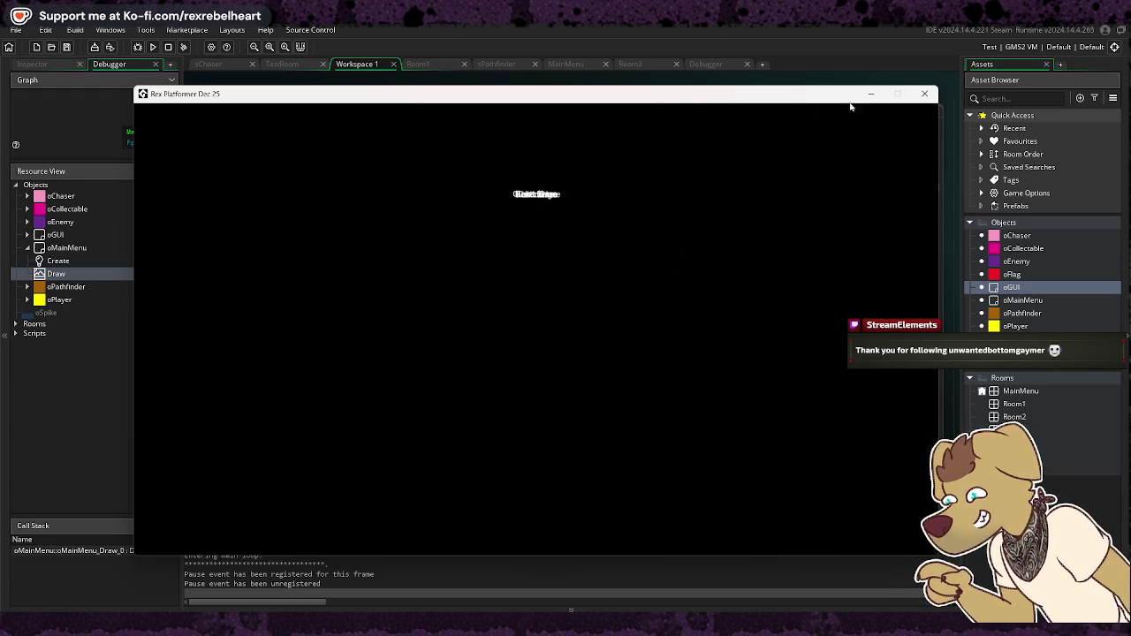
{"action": "left_click", "coordinate": [925, 94]}
{"action": "left_click", "coordinate": [455, 128]}
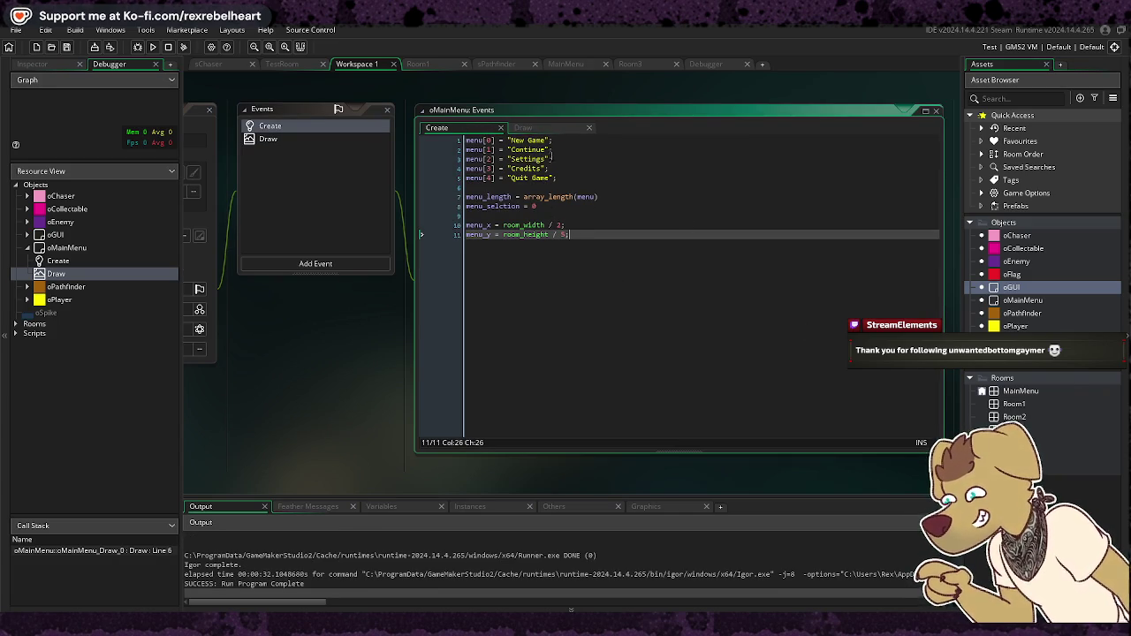
{"action": "left_click", "coordinate": [552, 129]}
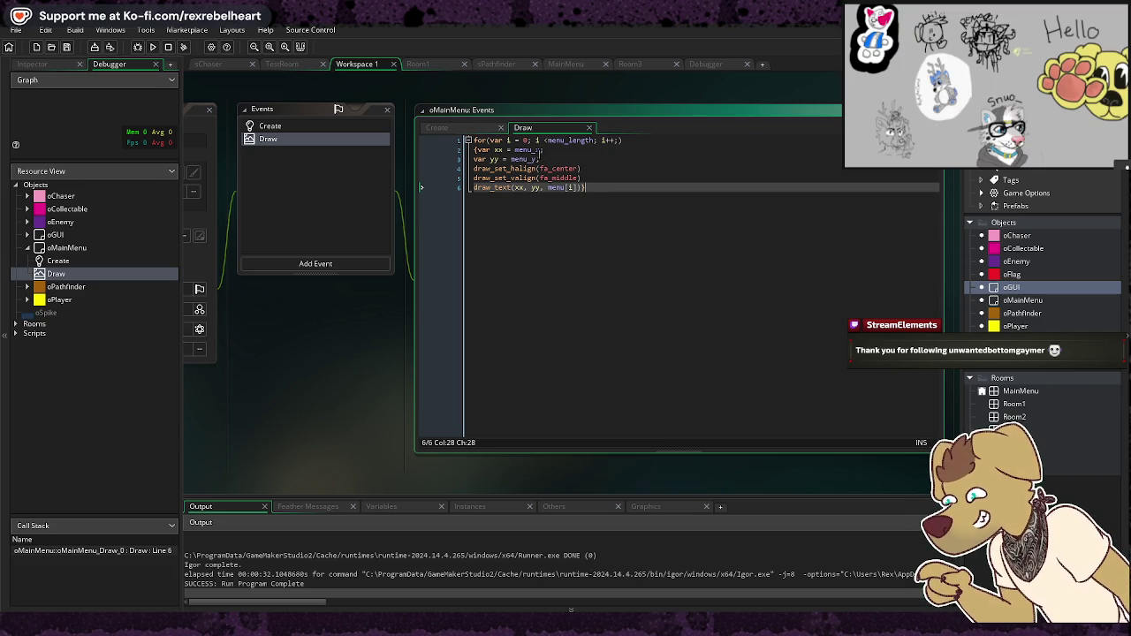
{"action": "left_click", "coordinate": [561, 159]}
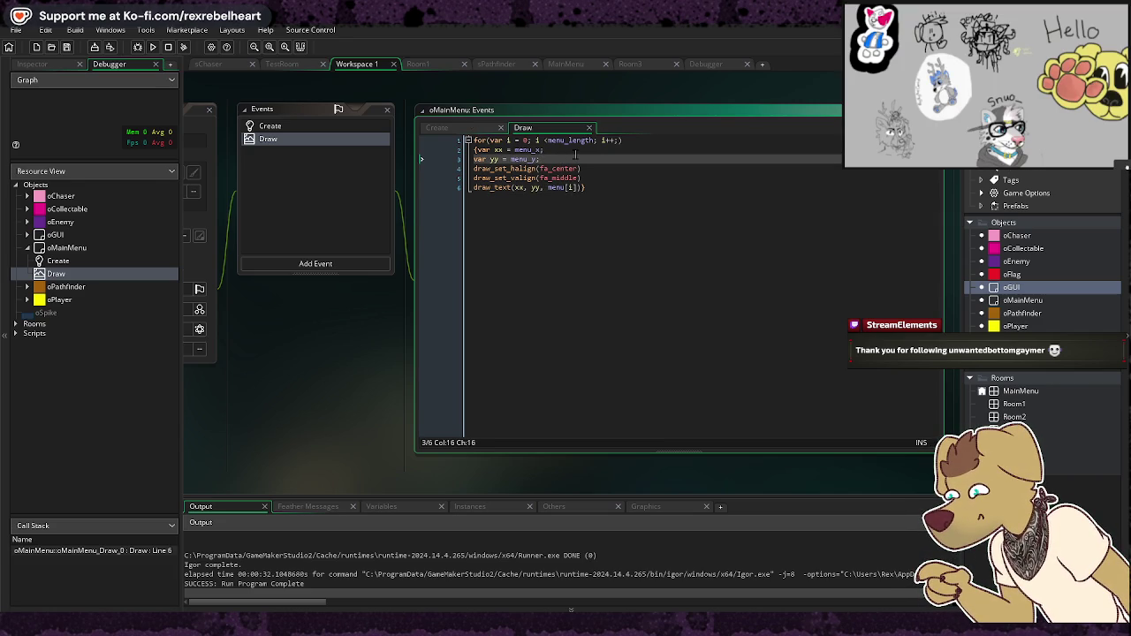
{"action": "type", "text": ";"}
{"action": "type", "text": " (i"}
{"action": "left_click", "coordinate": [625, 201]}
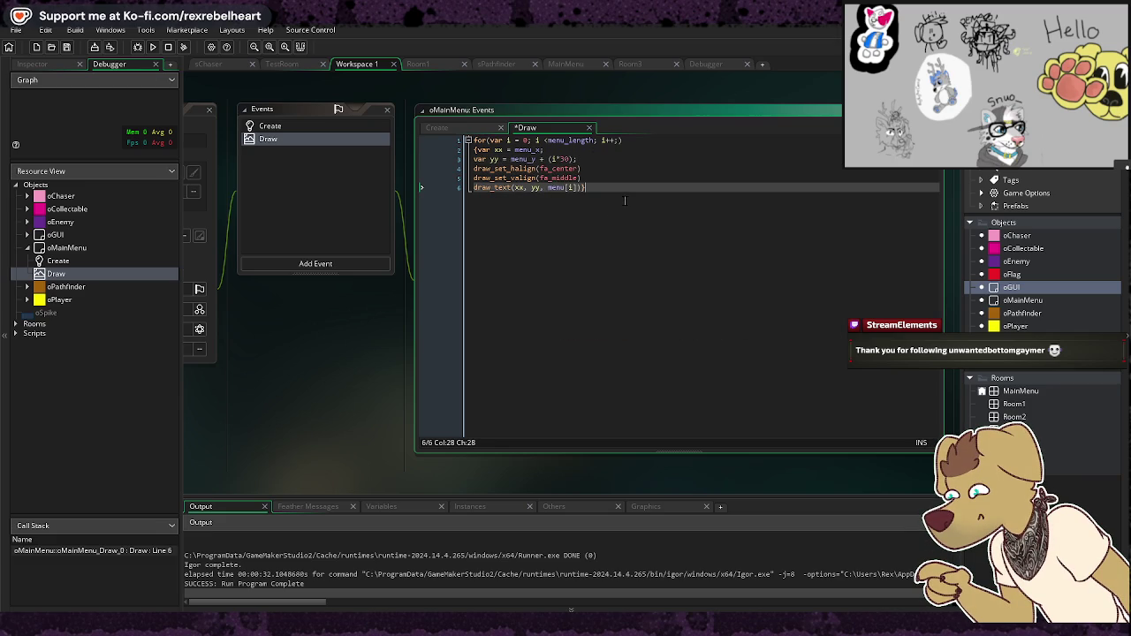
{"action": "left_click", "coordinate": [152, 47]}
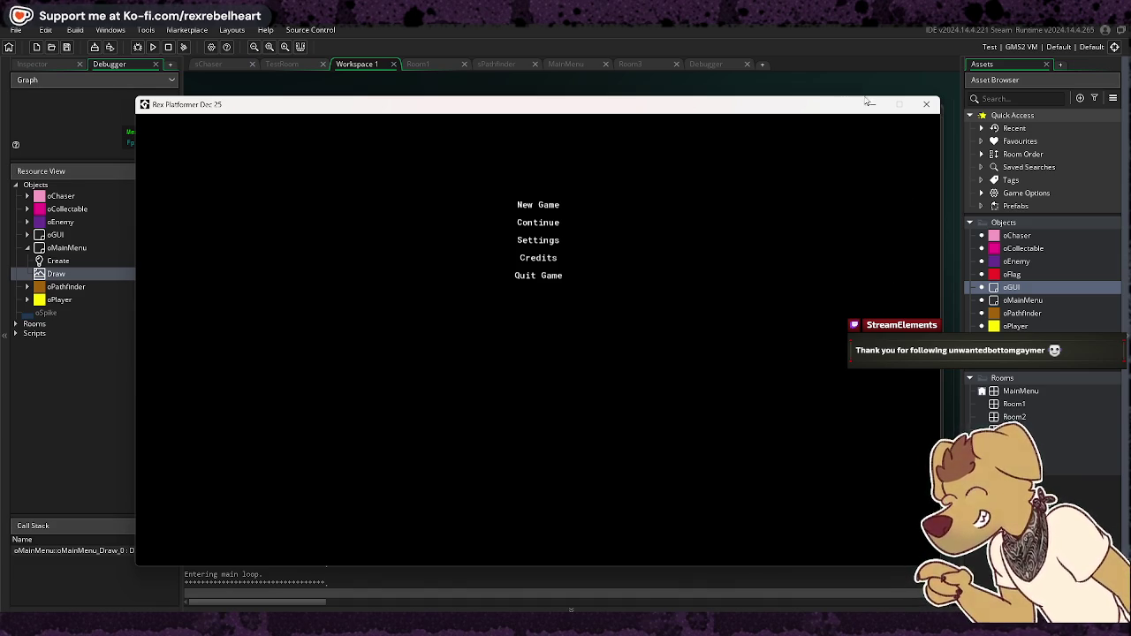
{"action": "left_click", "coordinate": [927, 105]}
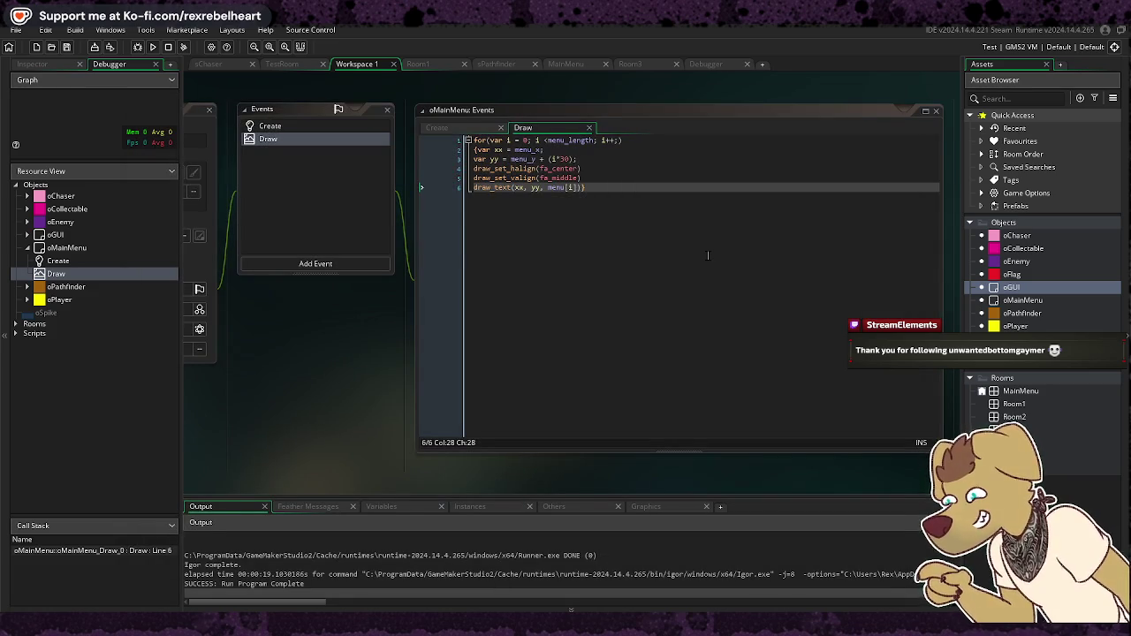
{"action": "left_click", "coordinate": [472, 130]}
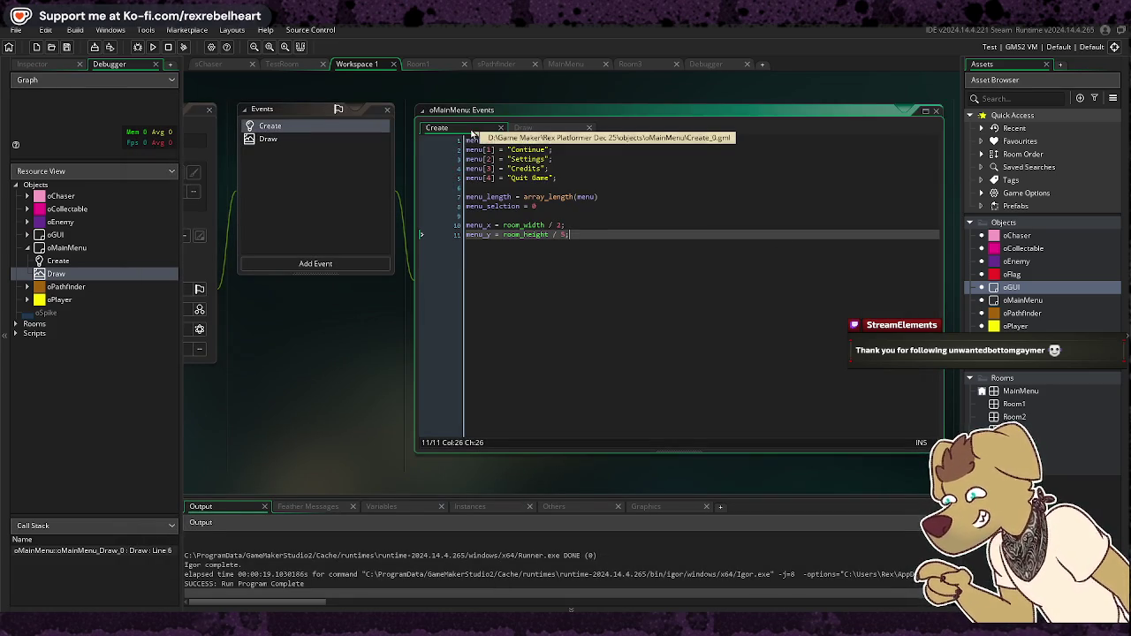
{"action": "left_click", "coordinate": [301, 263]}
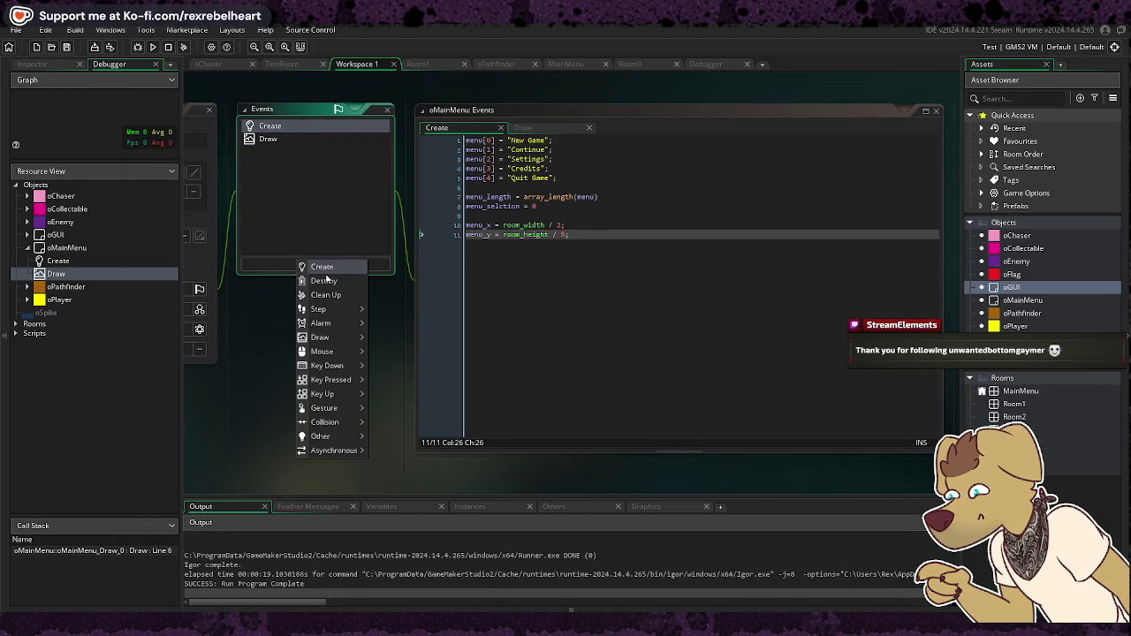
{"action": "mouse_move", "coordinate": [338, 311]}
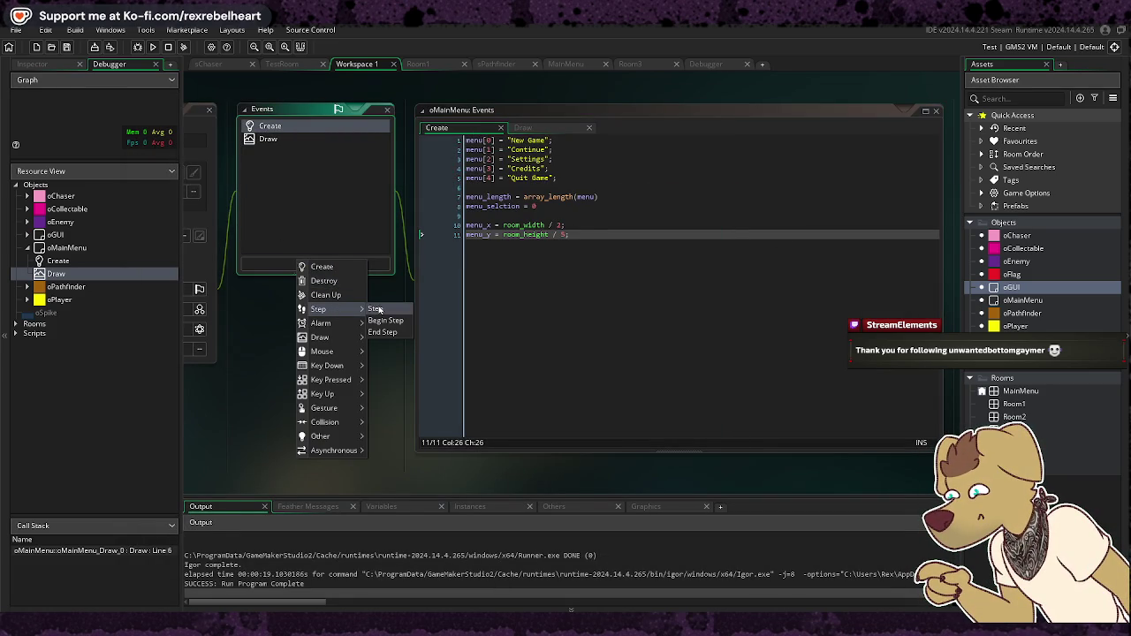
{"action": "left_click", "coordinate": [378, 308]}
{"action": "left_click", "coordinate": [655, 429]}
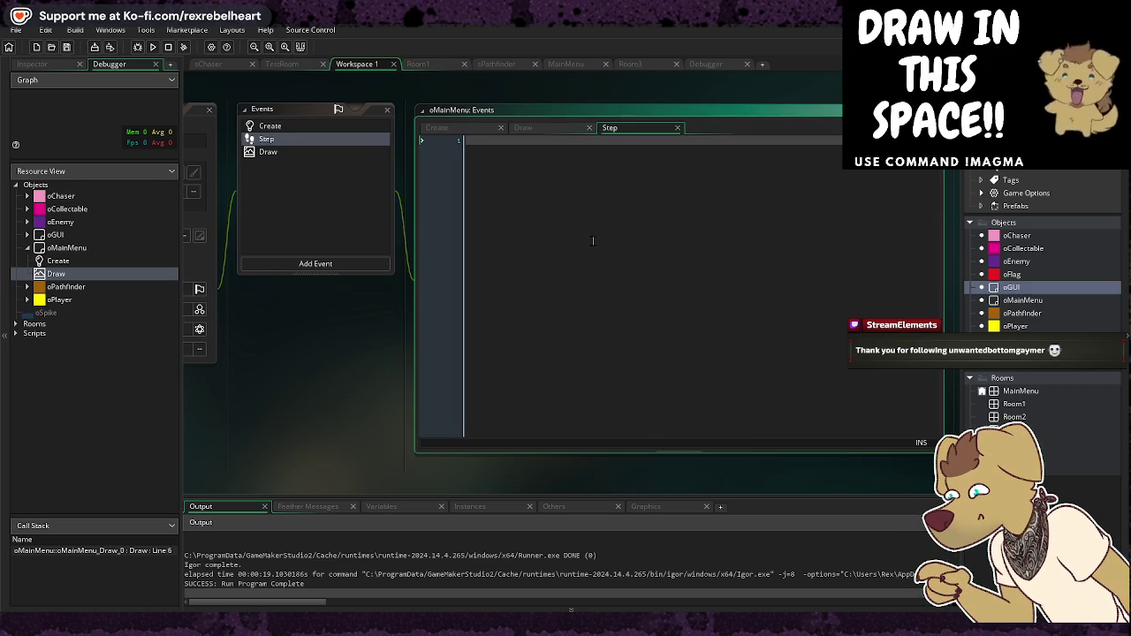
{"action": "type", "text": "if keyboard_c"}
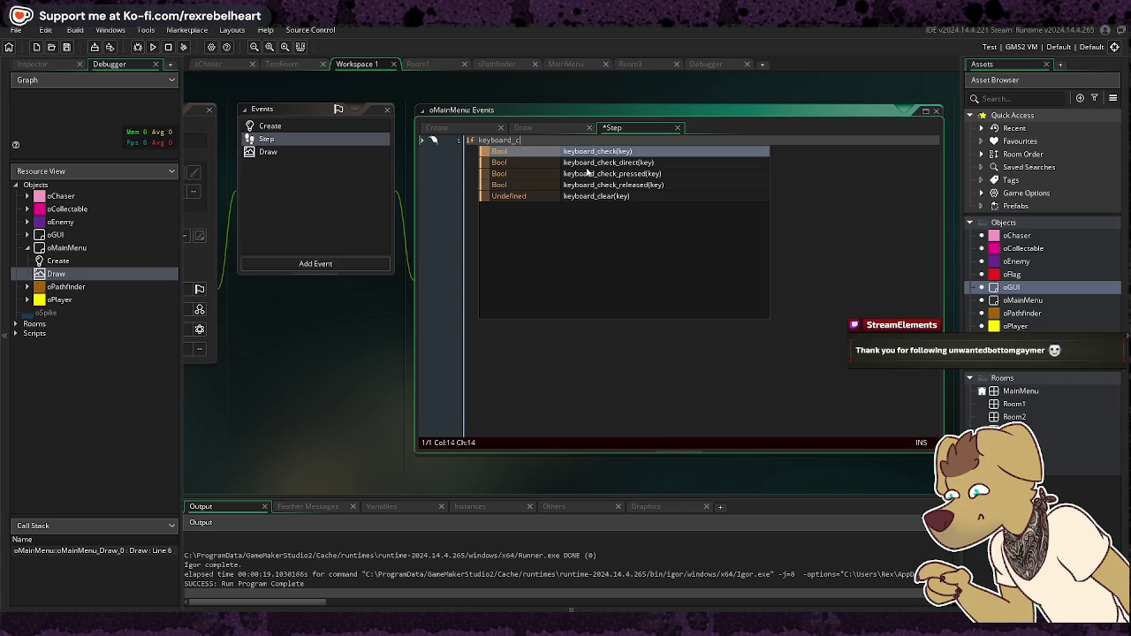
{"action": "left_click", "coordinate": [545, 149]}
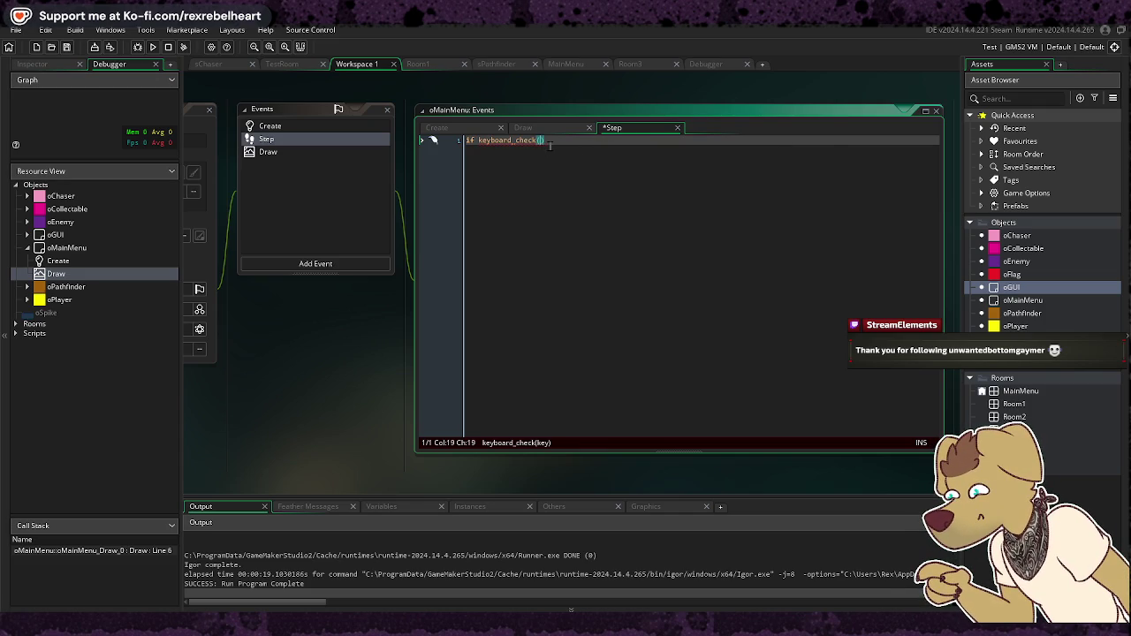
{"action": "type", "text": "vk"}
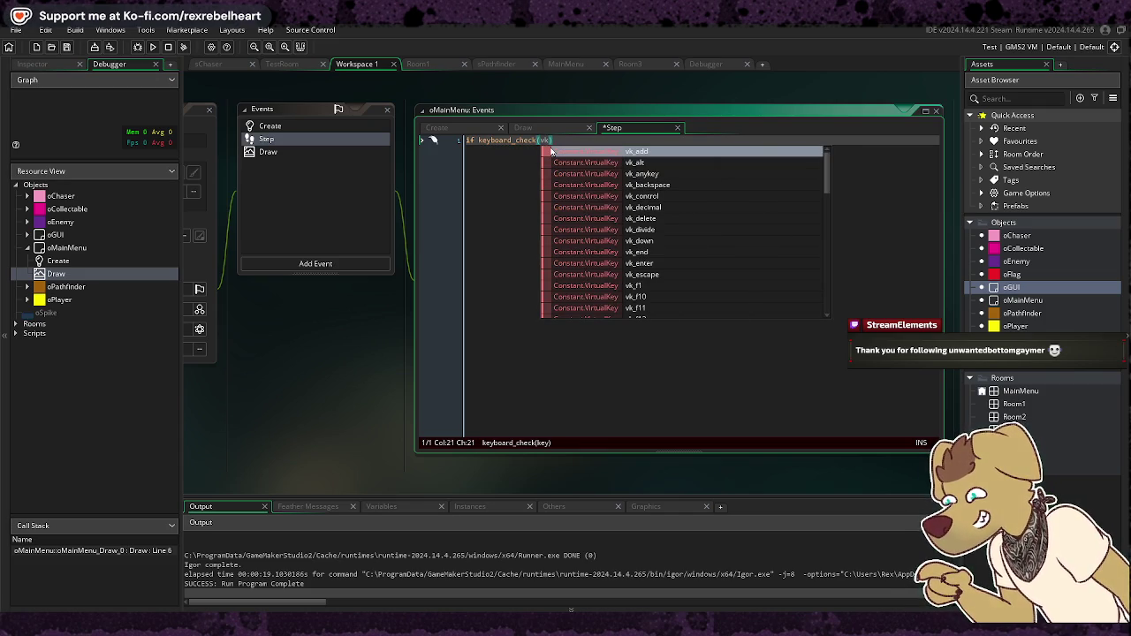
{"action": "type", "text": "_do"}
{"action": "key", "text": "Return"}
{"action": "key", "text": "End"}
{"action": "key", "text": "Return"}
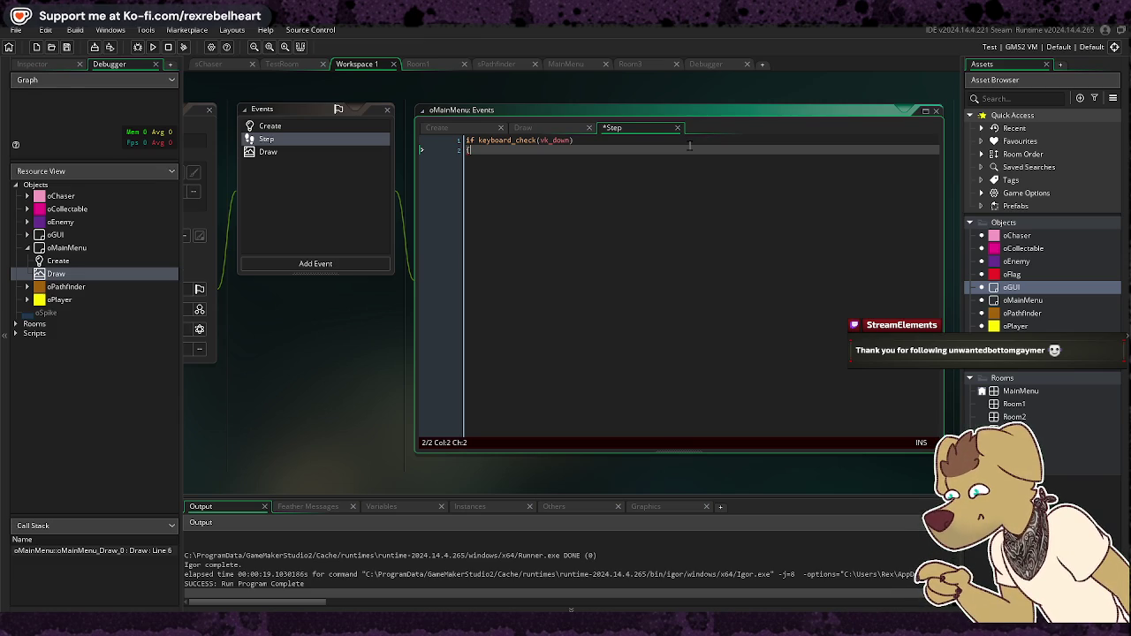
{"action": "key", "text": "BackSpace"}
{"action": "key", "text": "BackSpace"}
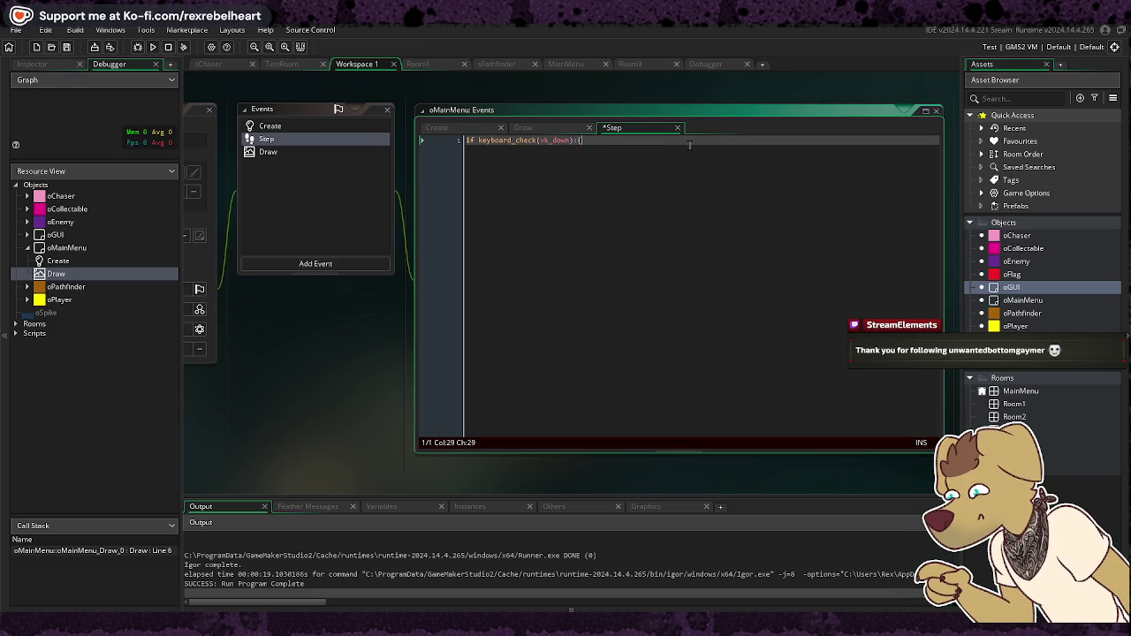
{"action": "key", "text": "BackSpace"}
{"action": "key", "text": "BackSpace"}
{"action": "key", "text": "Return"}
{"action": "type", "text": "{"}
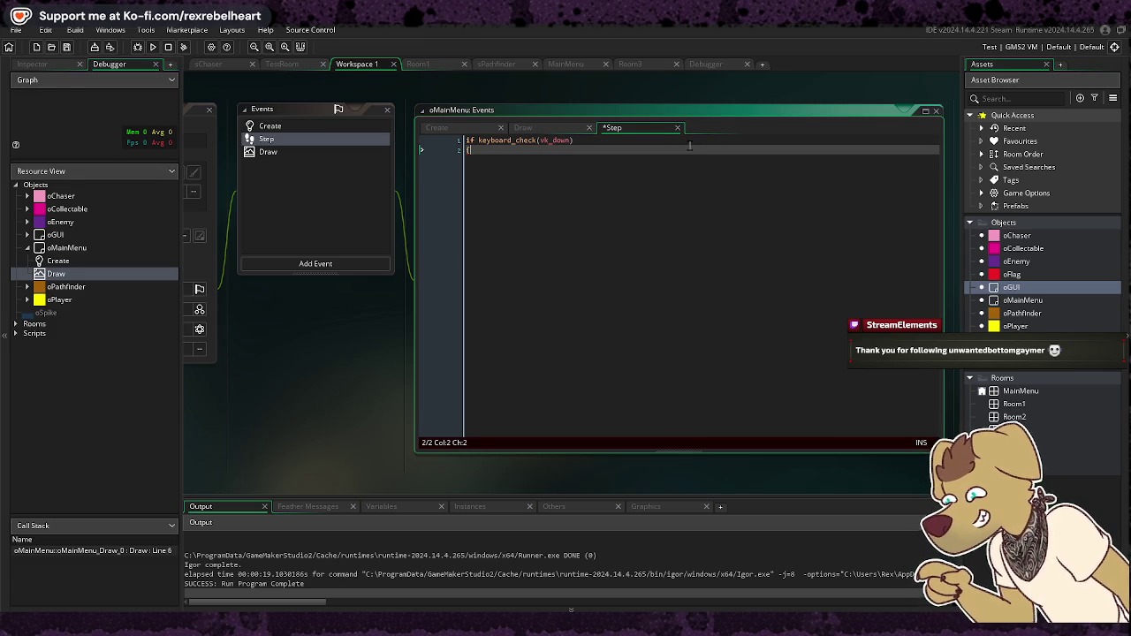
{"action": "type", "text": "menu_"}
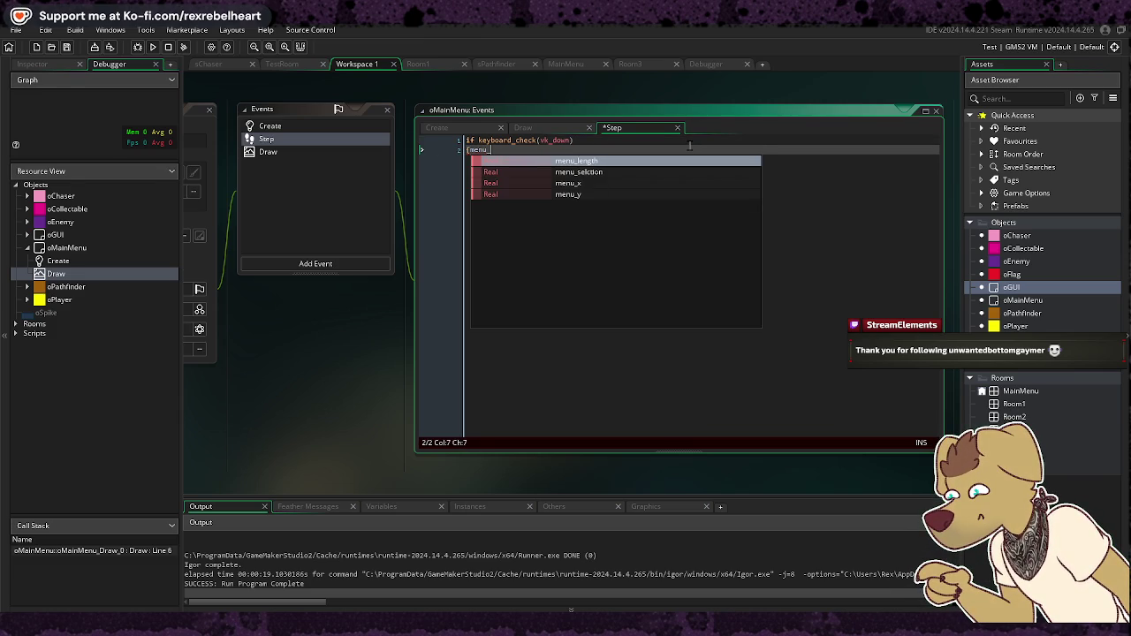
{"action": "type", "text": "selection++;"}
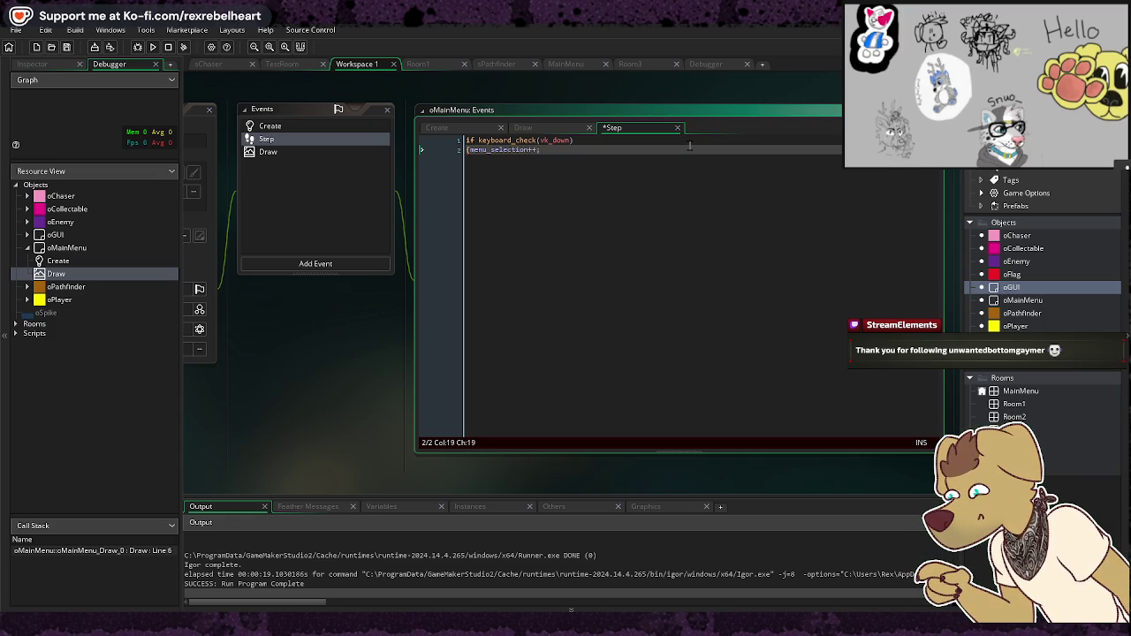
{"action": "key", "text": "Return"}
{"action": "type", "text": "if"}
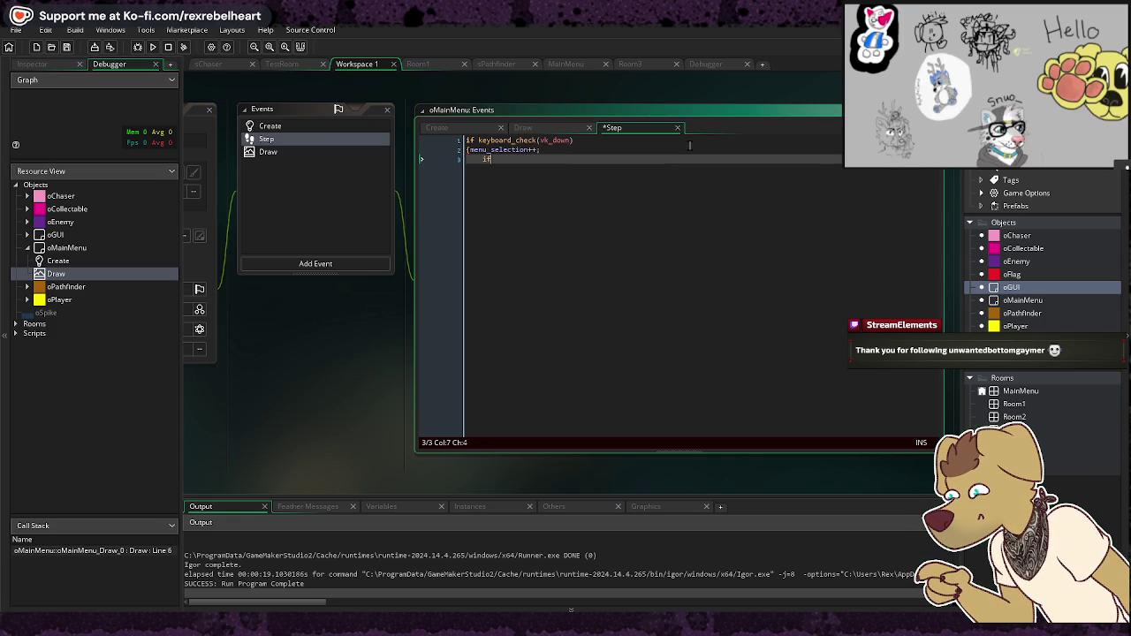
{"action": "type", "text": " menuselection "}
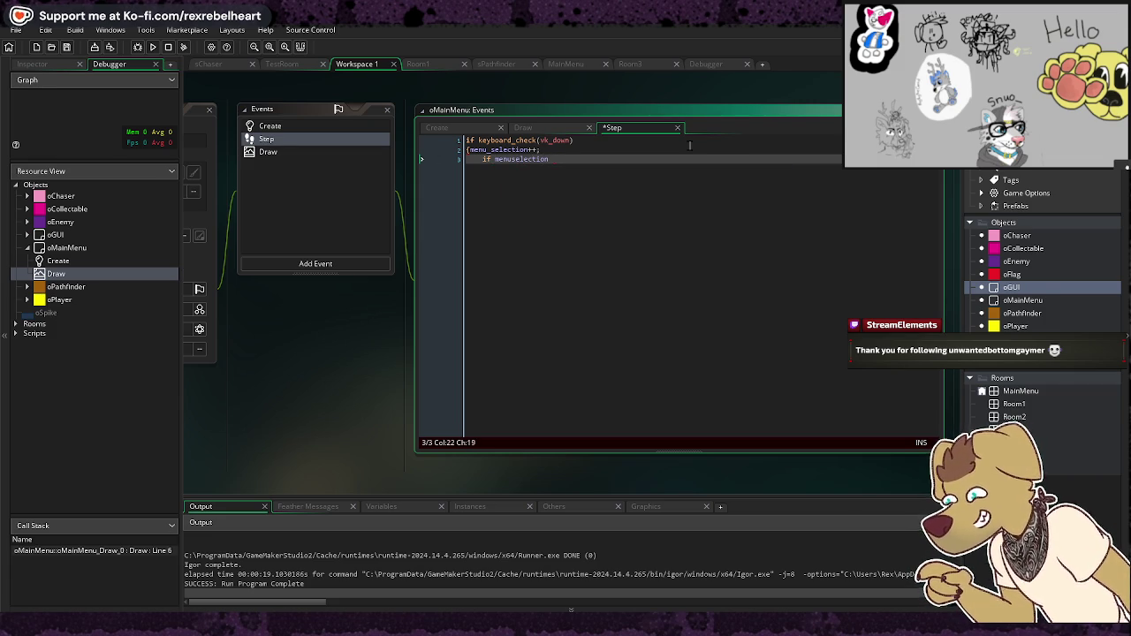
{"action": "type", "text": "> menu_length"}
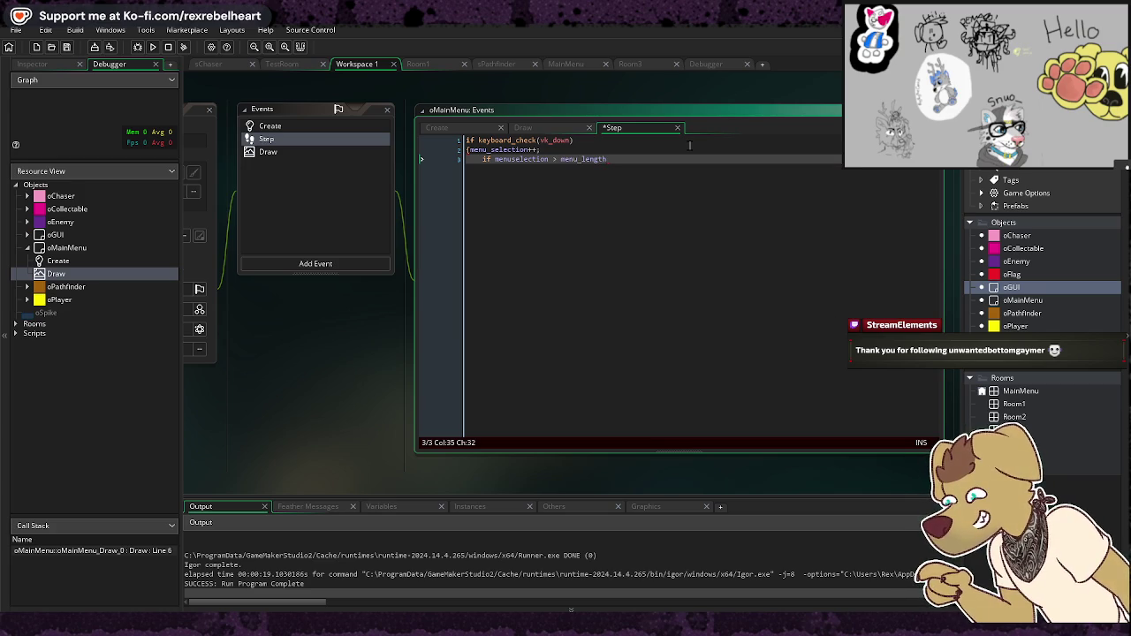
{"action": "key", "text": "Return"}
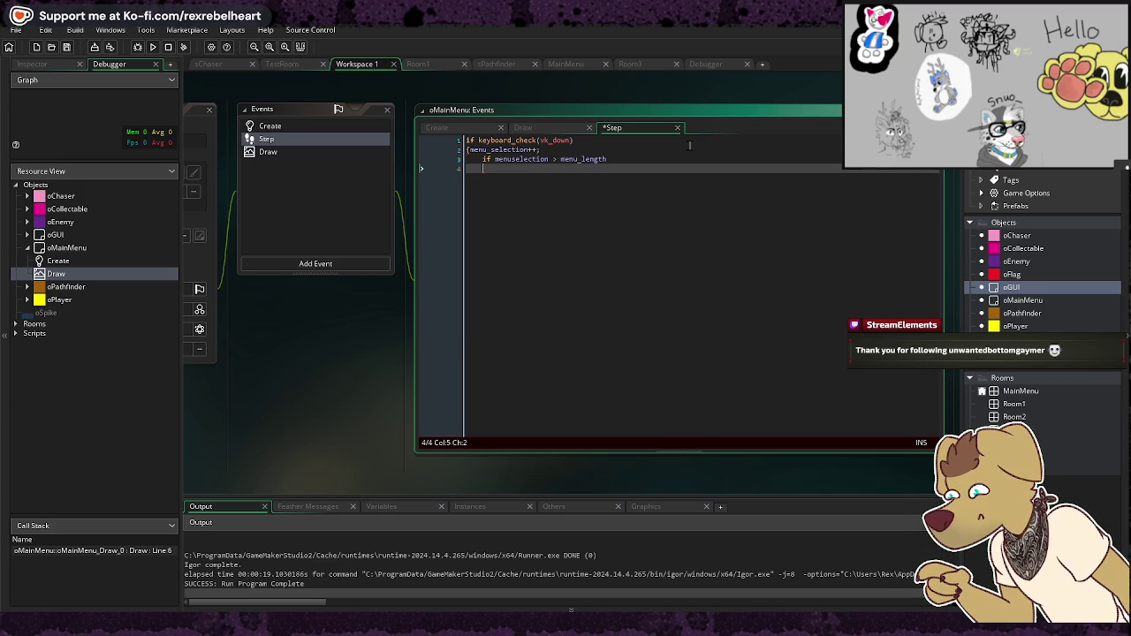
{"action": "type", "text": "{m"}
{"action": "type", "text": "enu"}
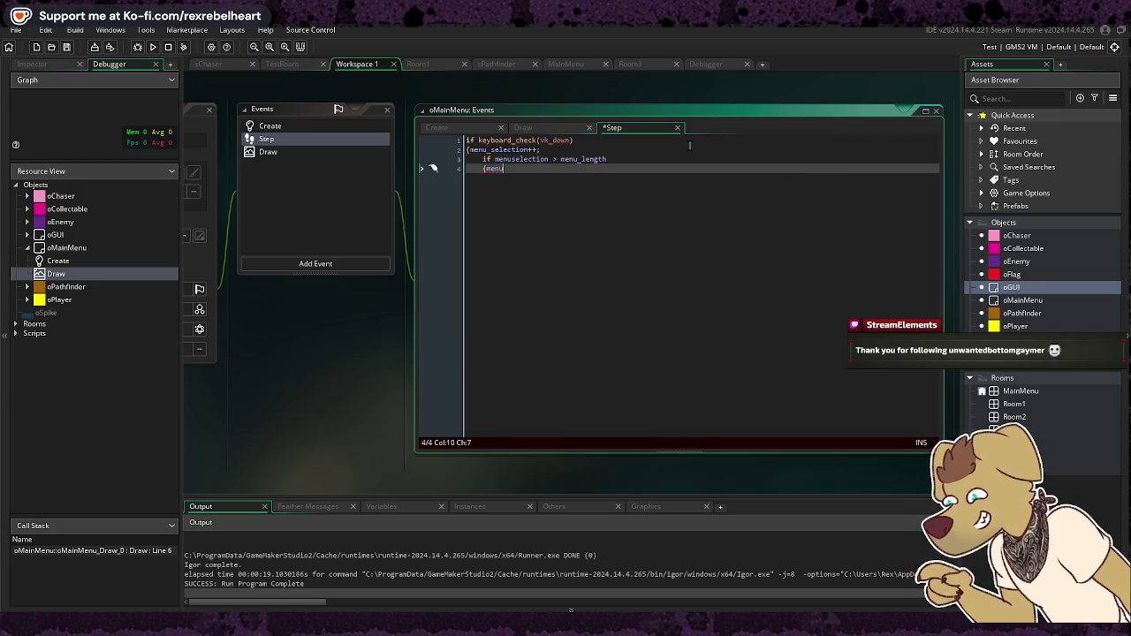
{"action": "type", "text": "_selection ="}
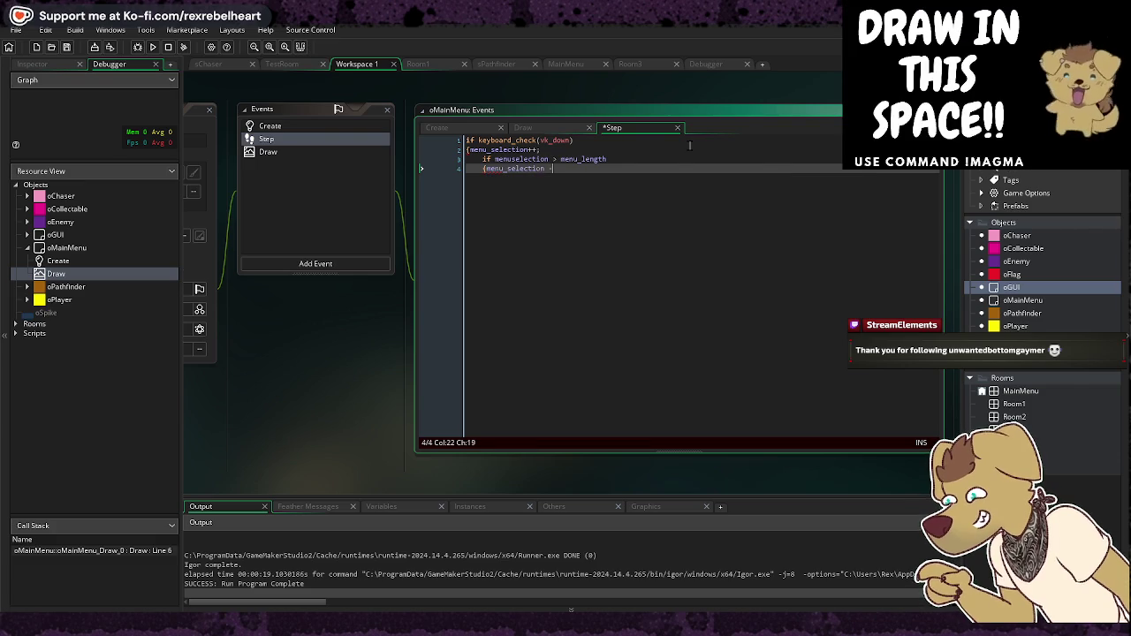
{"action": "left_click", "coordinate": [509, 130]}
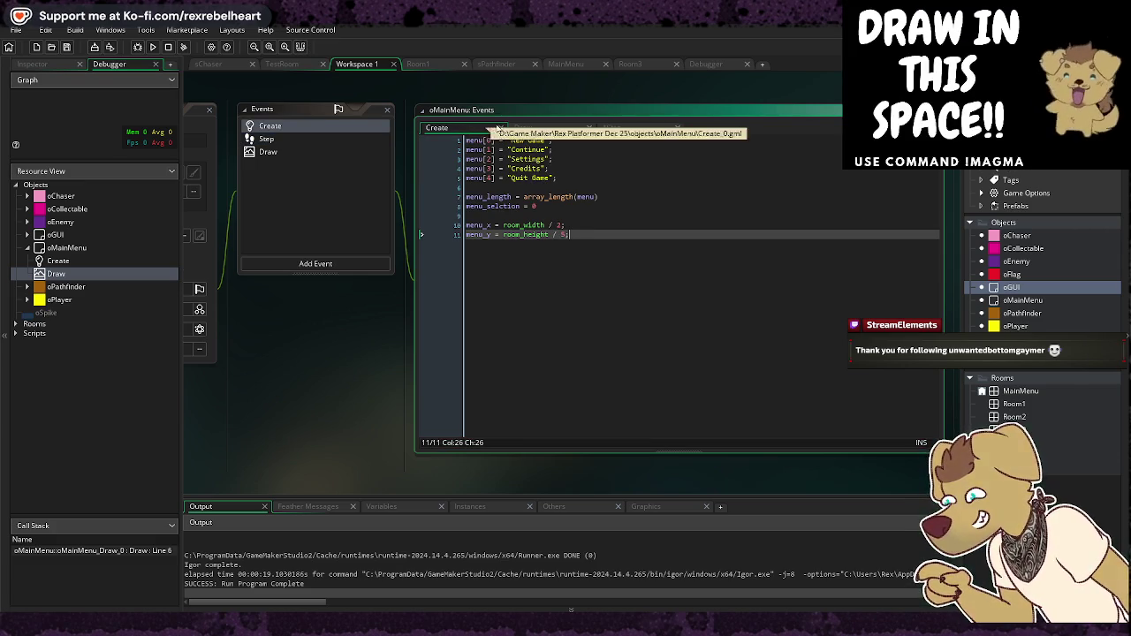
{"action": "left_click", "coordinate": [612, 128]}
{"action": "type", "text": "{menu_selection = 0"}
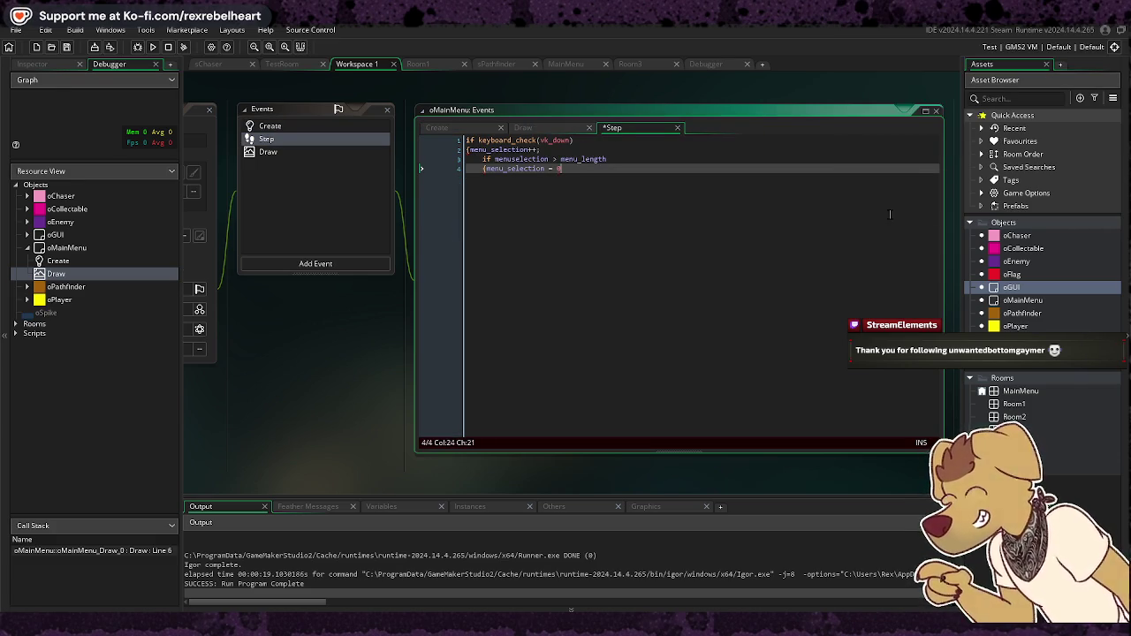
{"action": "type", "text": ";"}
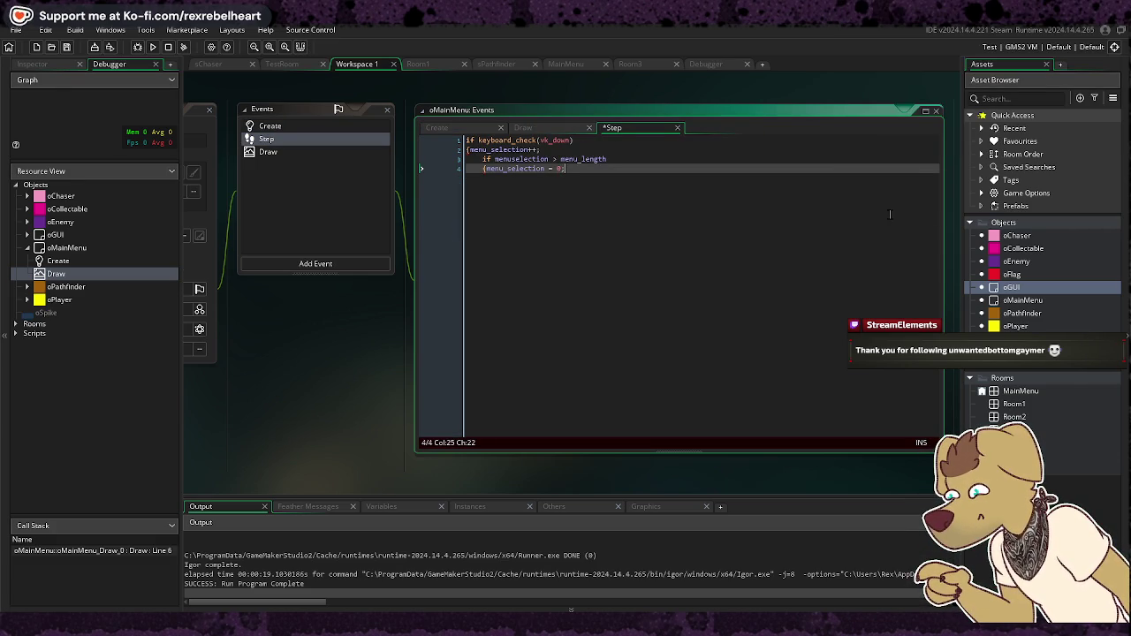
{"action": "key", "text": "Return"}
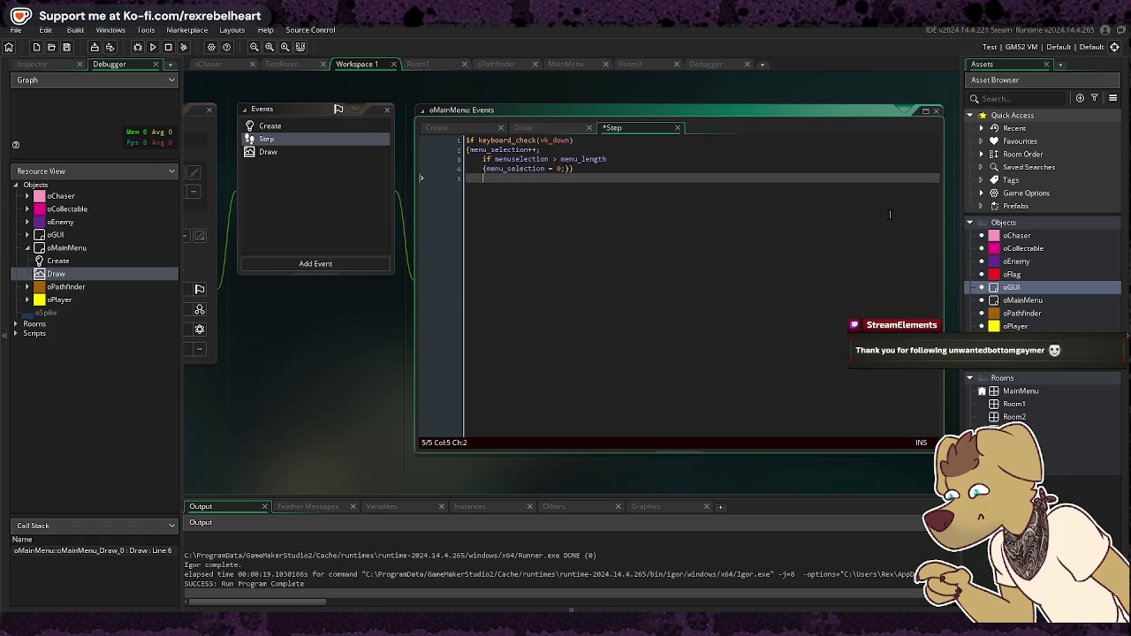
{"action": "key", "text": "Return"}
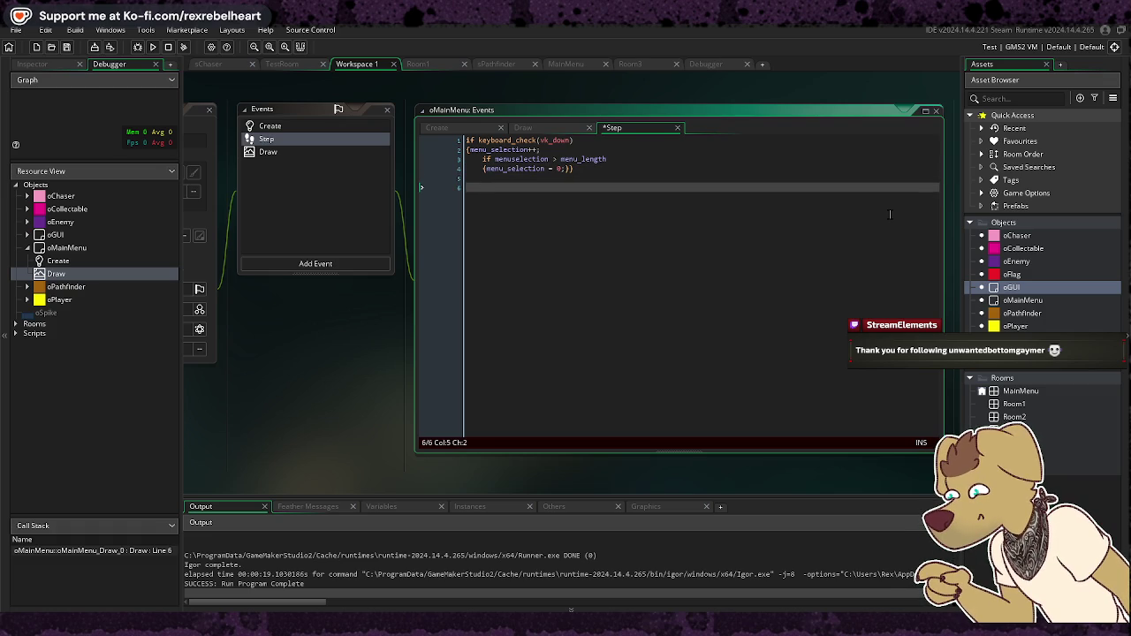
{"action": "type", "text": "if"}
{"action": "key", "text": "BackSpace"}
{"action": "key", "text": "BackSpace"}
{"action": "key", "text": "BackSpace"}
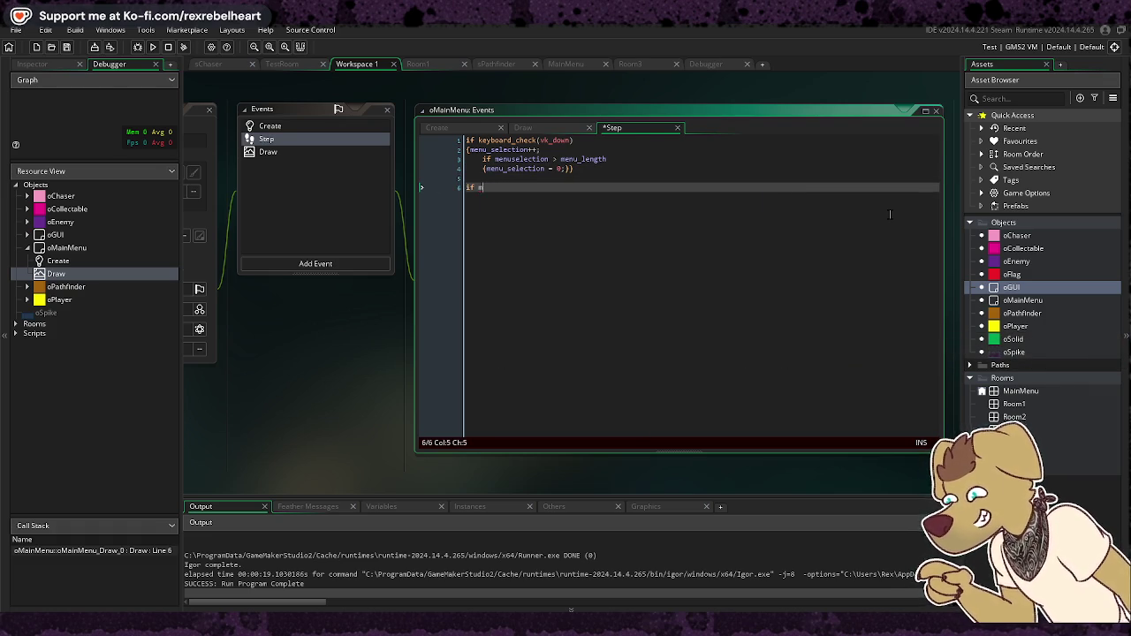
{"action": "type", "text": "e"}
{"action": "key", "text": "BackSpace"}
{"action": "key", "text": "BackSpace"}
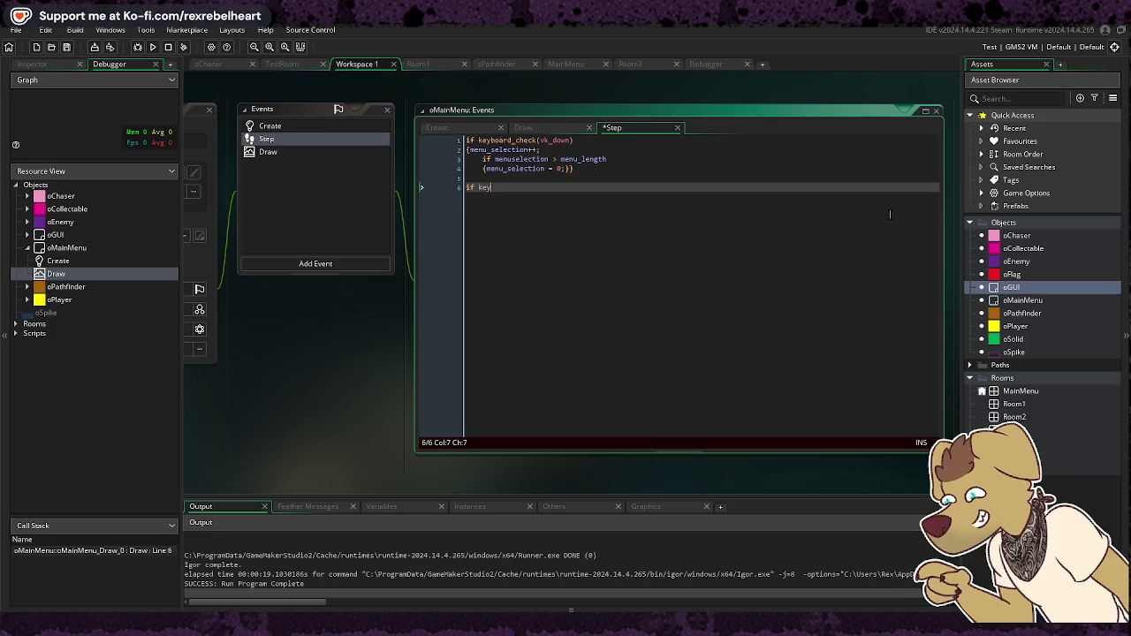
{"action": "type", "text": "keyboard"}
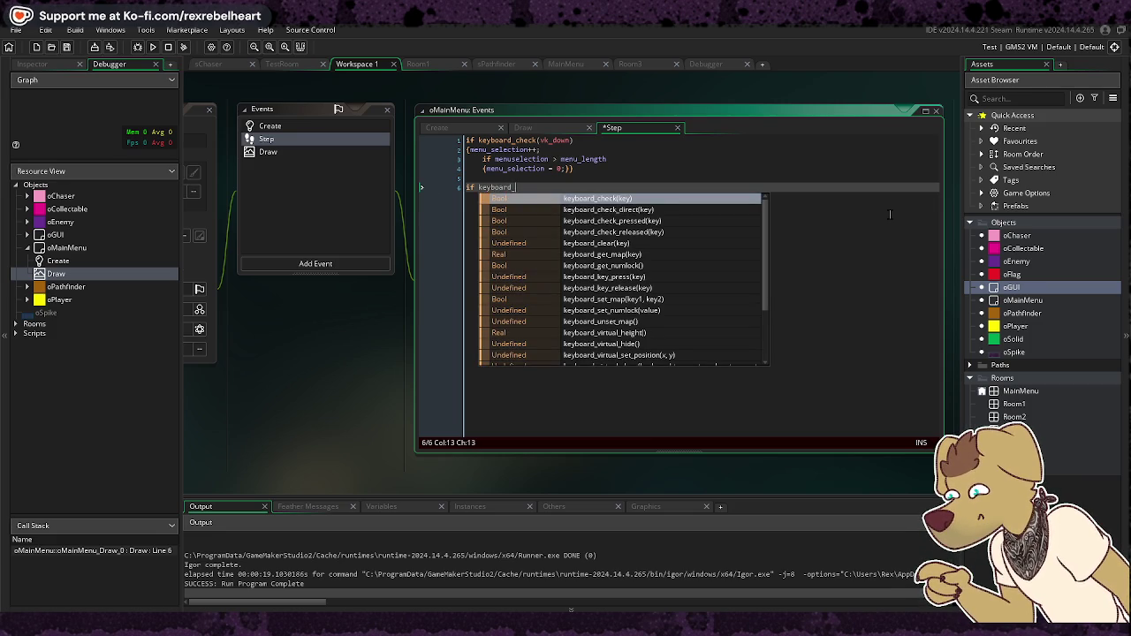
{"action": "type", "text": "_chec"}
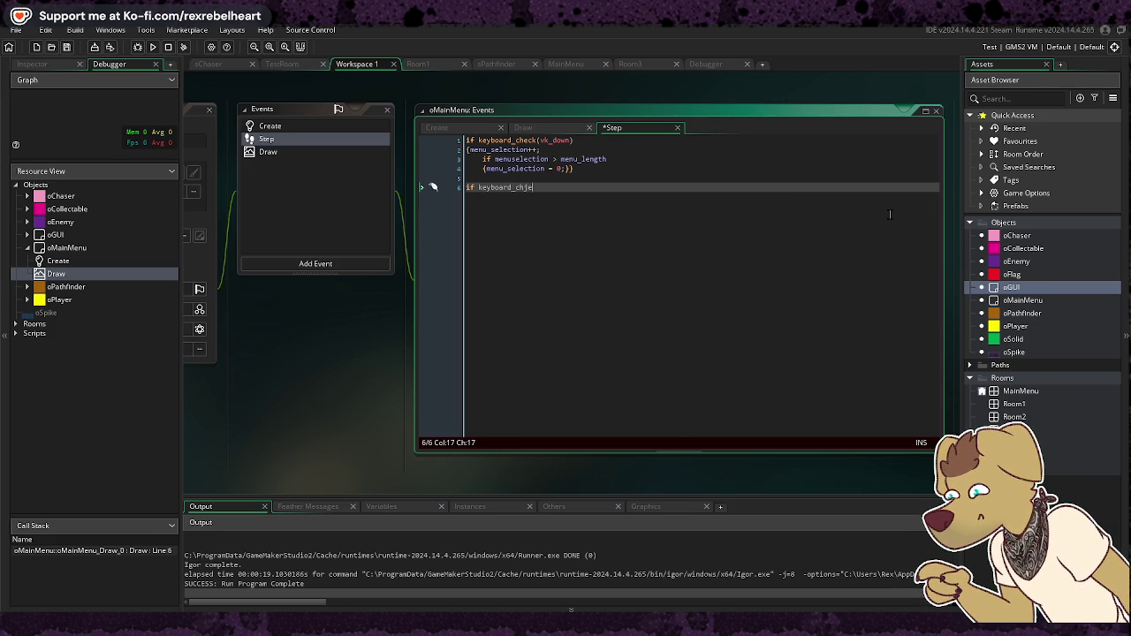
{"action": "type", "text": "ck "}
{"action": "type", "text": "_"}
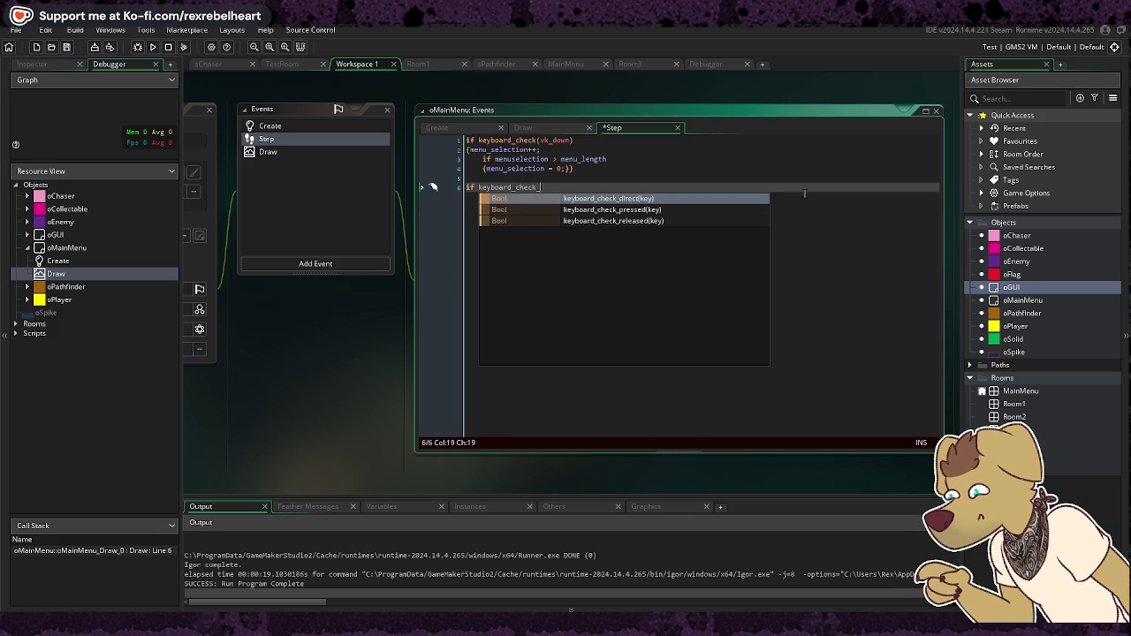
{"action": "key", "text": "Return"}
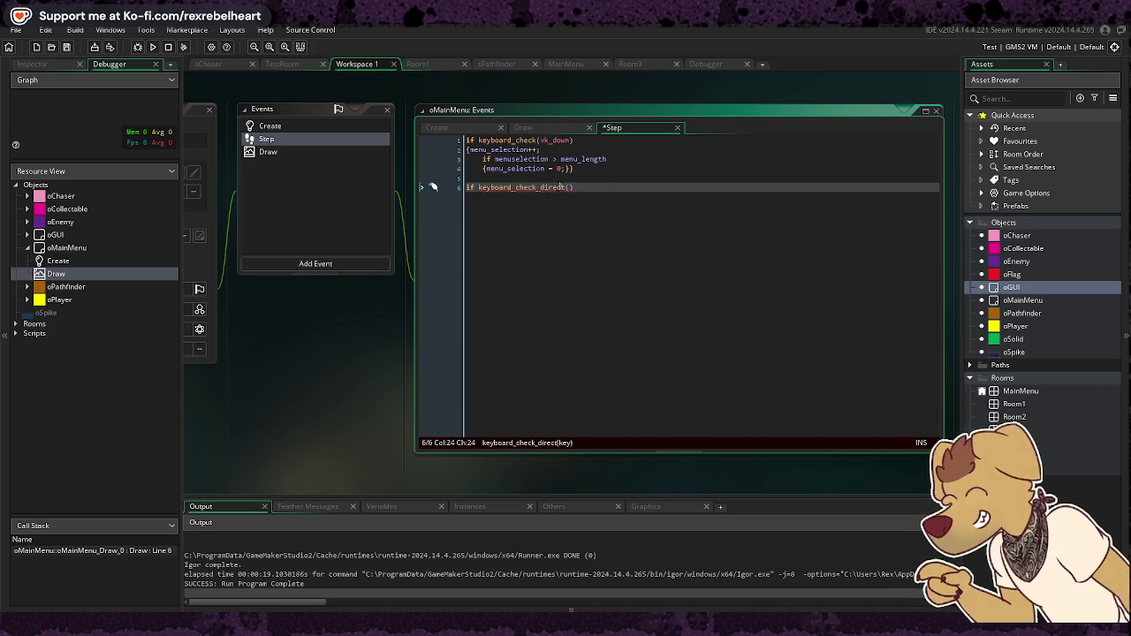
{"action": "key", "text": "ctrl+z"}
{"action": "key", "text": "BackSpace"}
{"action": "key", "text": "BackSpace"}
{"action": "key", "text": "BackSpace"}
{"action": "type", "text": "pr"}
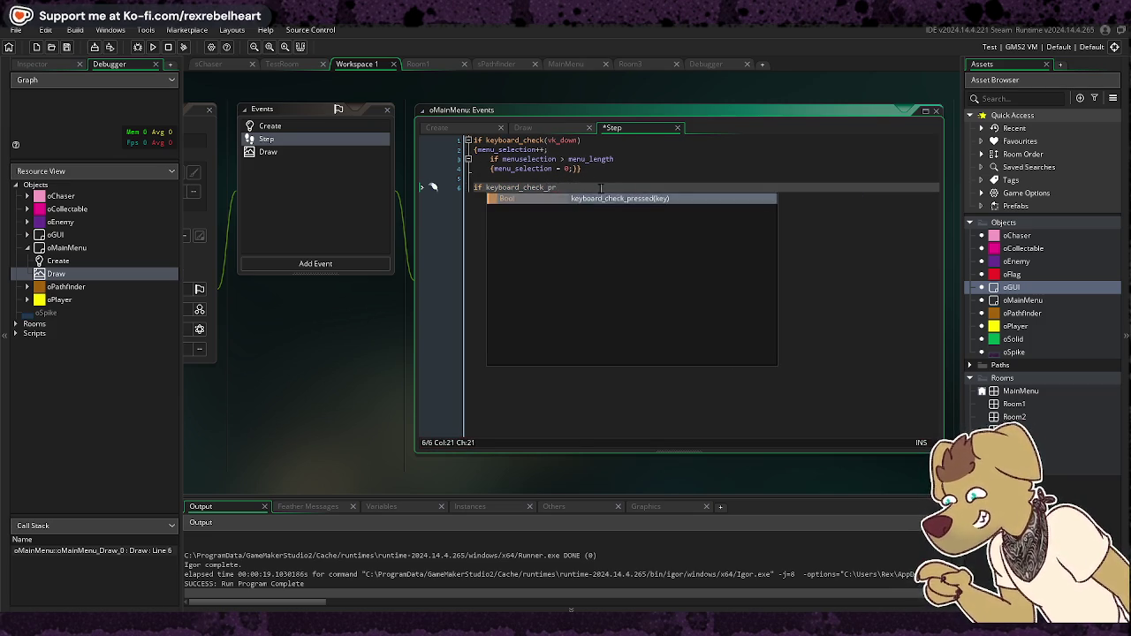
{"action": "key", "text": "Return"}
{"action": "type", "text": "k_up"}
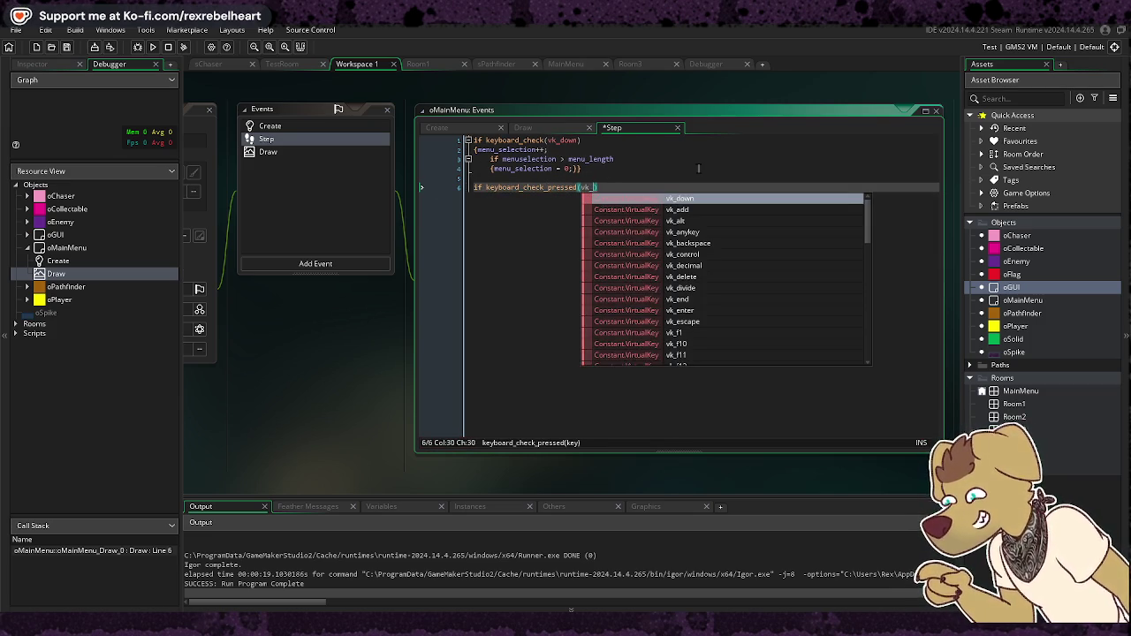
{"action": "key", "text": "End"}
{"action": "key", "text": "Return"}
{"action": "type", "text": "{"}
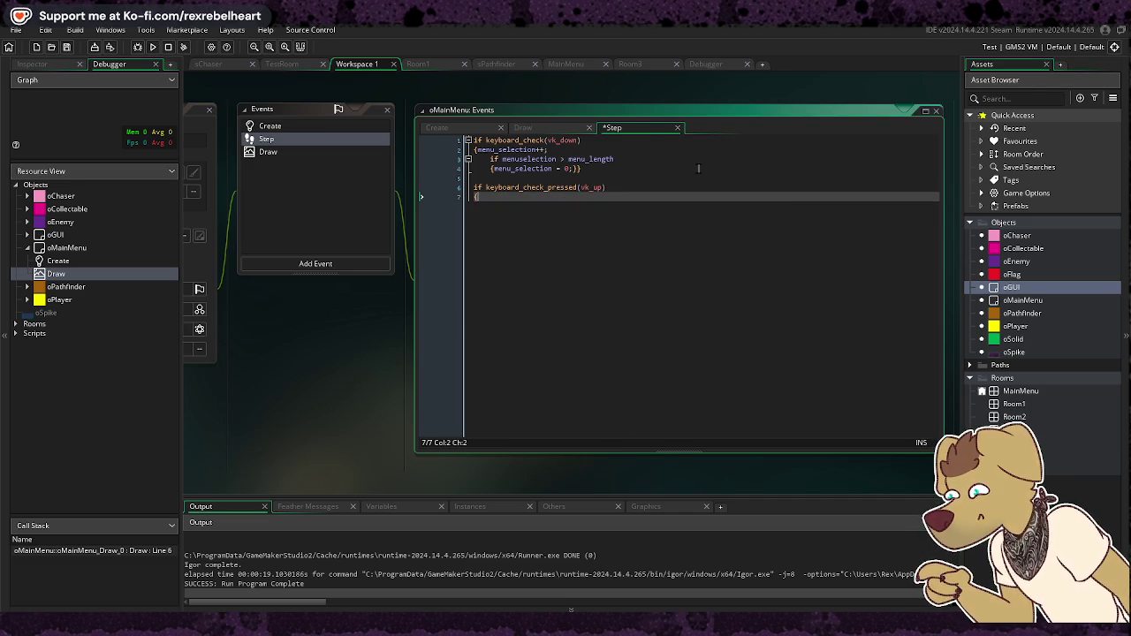
{"action": "type", "text": "menu_selection--;"}
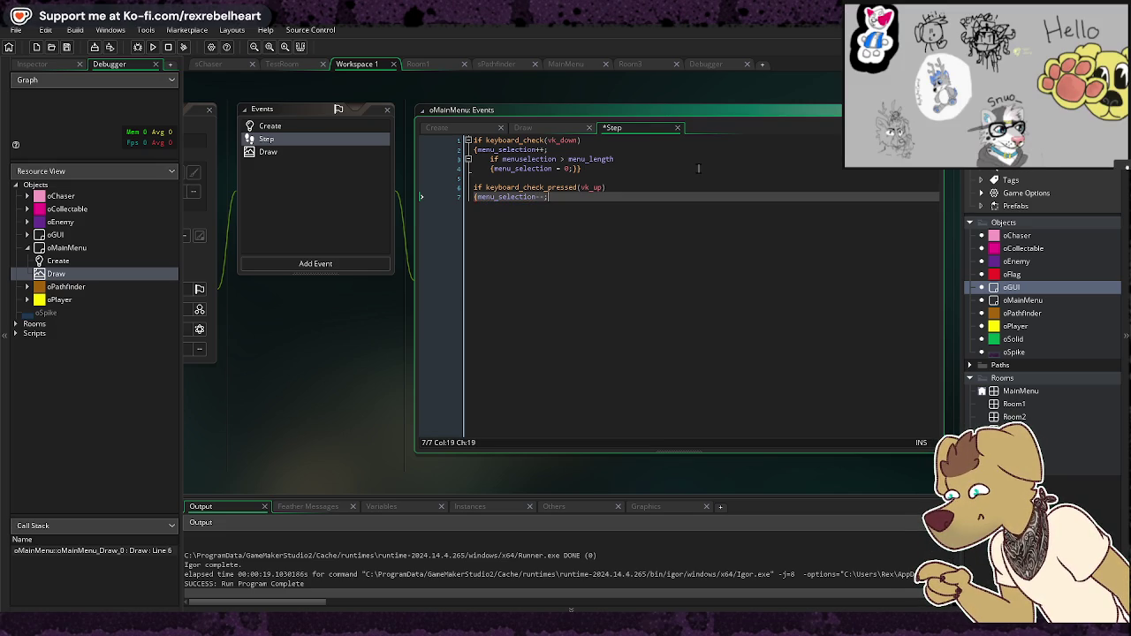
{"action": "key", "text": "Return"}
{"action": "type", "text": "if "}
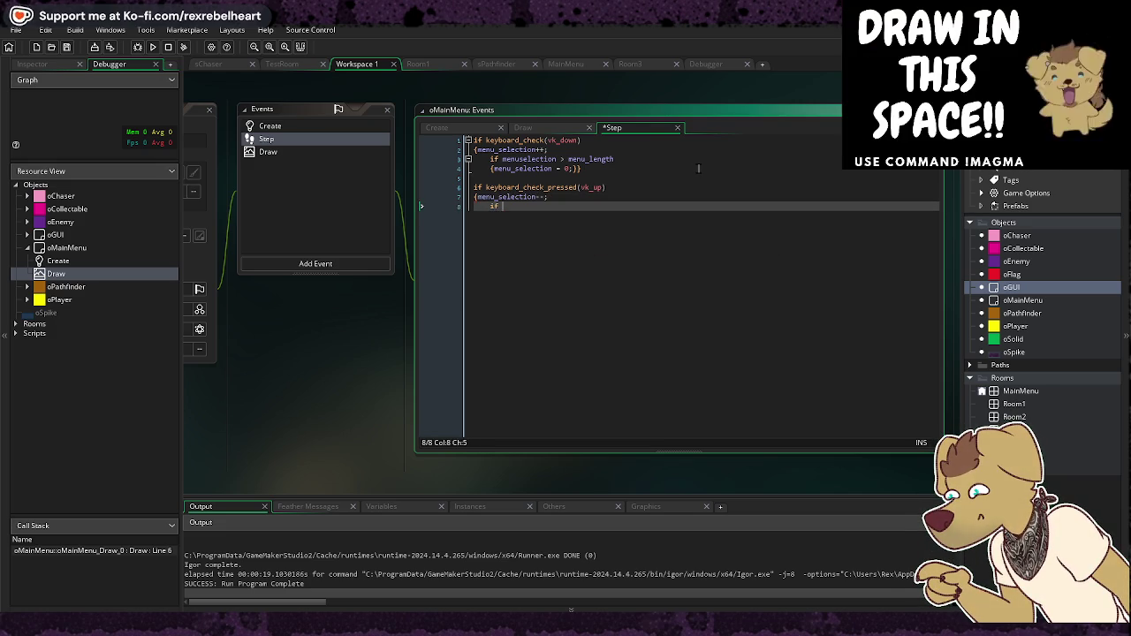
{"action": "type", "text": "men"}
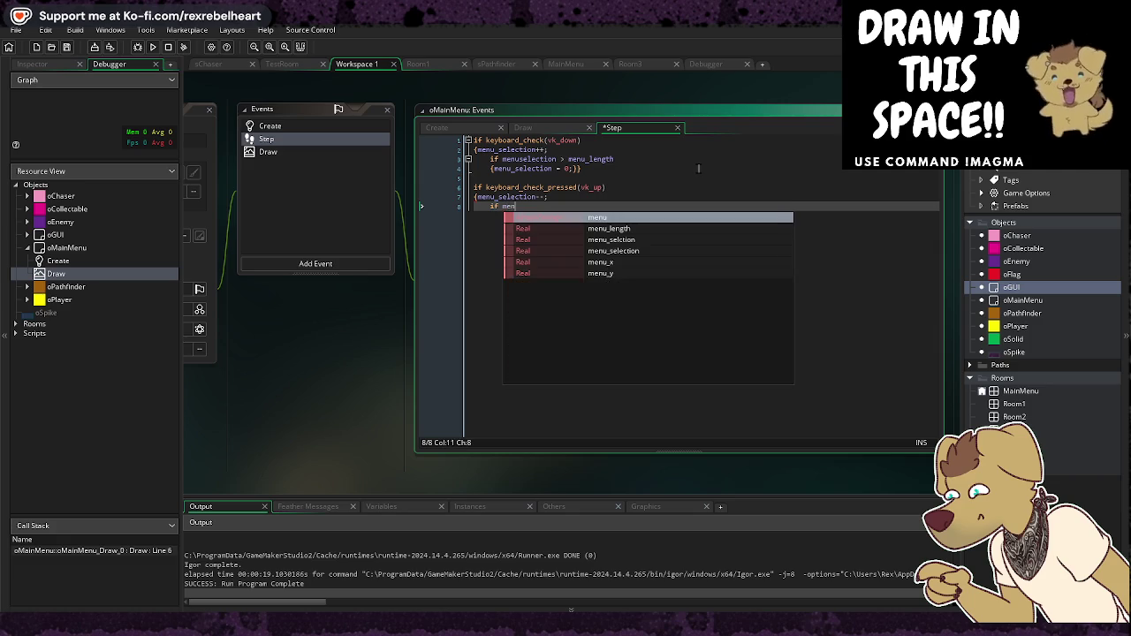
{"action": "type", "text": "u sel"}
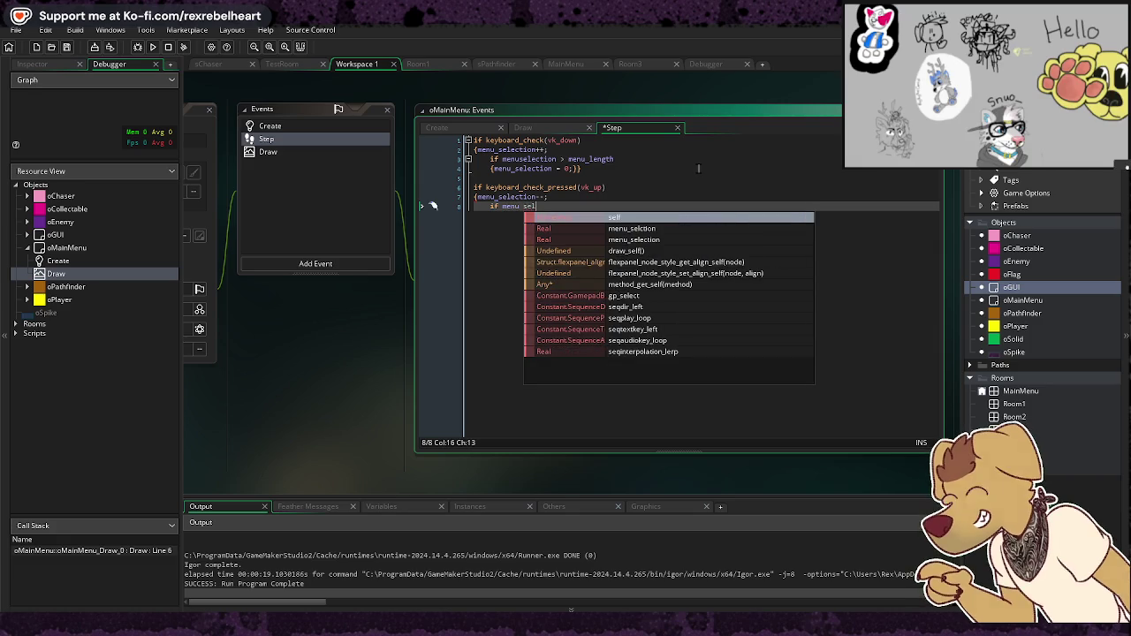
{"action": "type", "text": "ection < 0"}
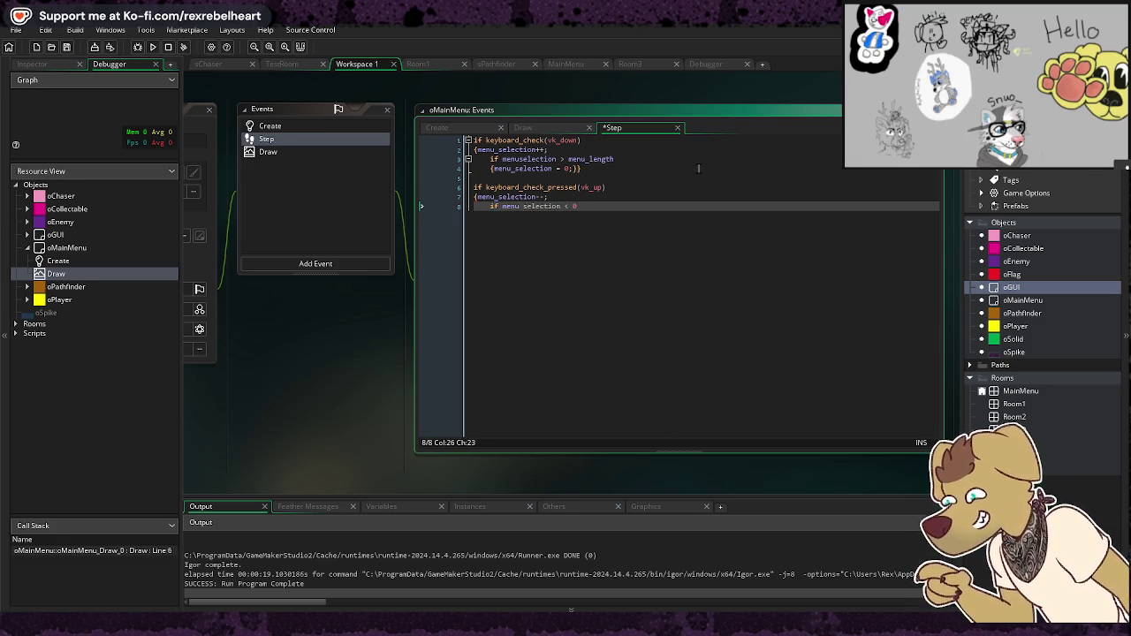
{"action": "key", "text": "Return"}
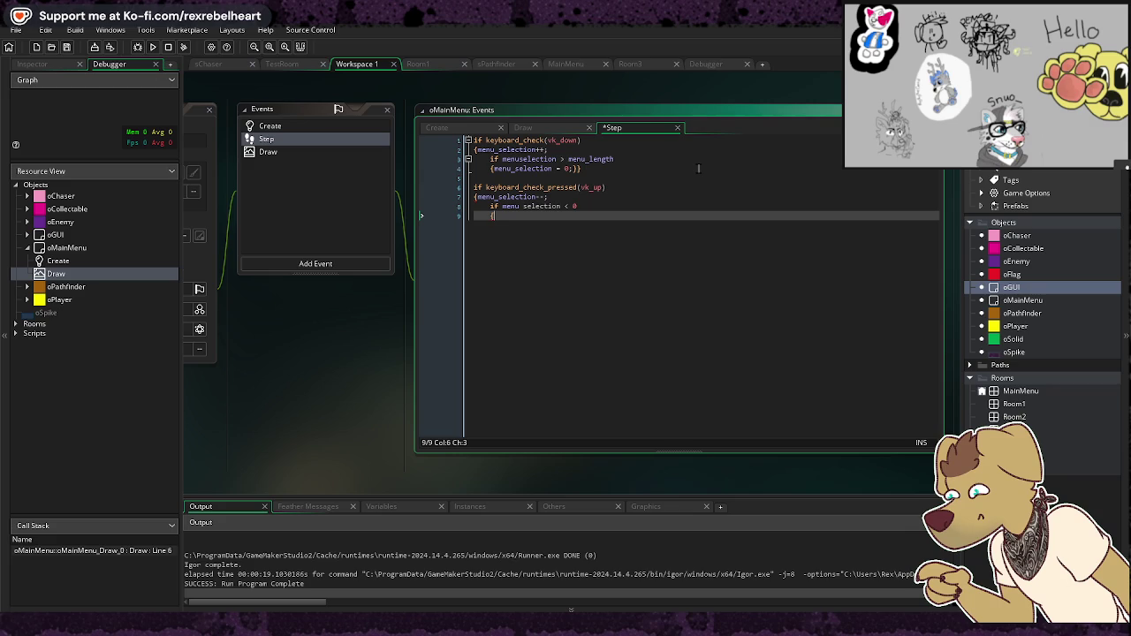
{"action": "type", "text": "menu_"}
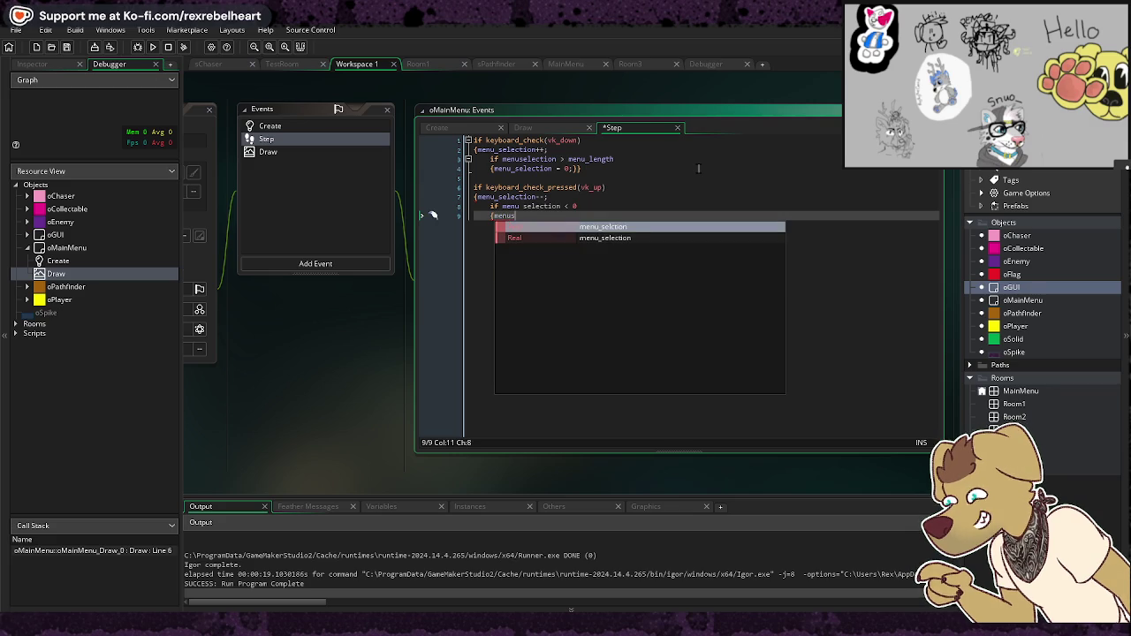
{"action": "type", "text": "selectio"}
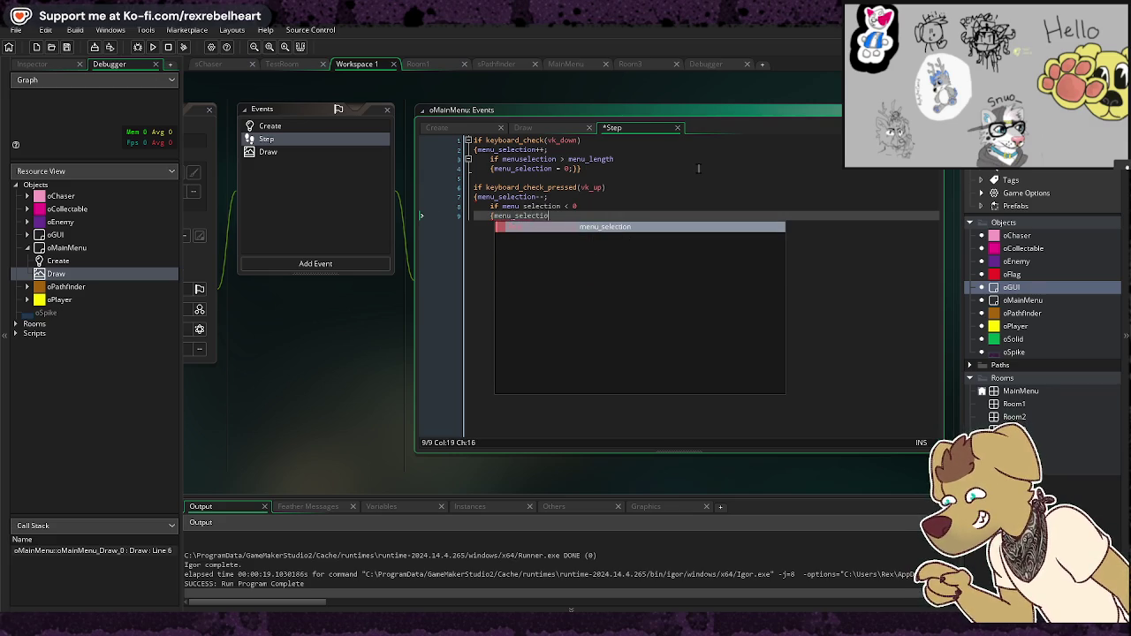
{"action": "type", "text": "n =-nu_leng"}
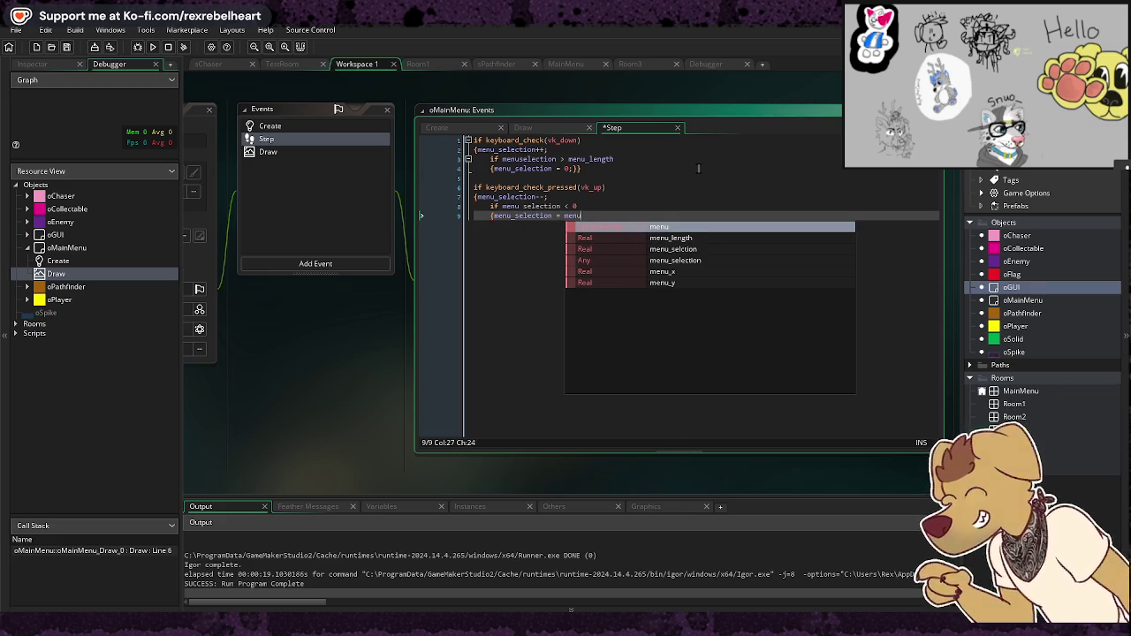
{"action": "type", "text": "th"}
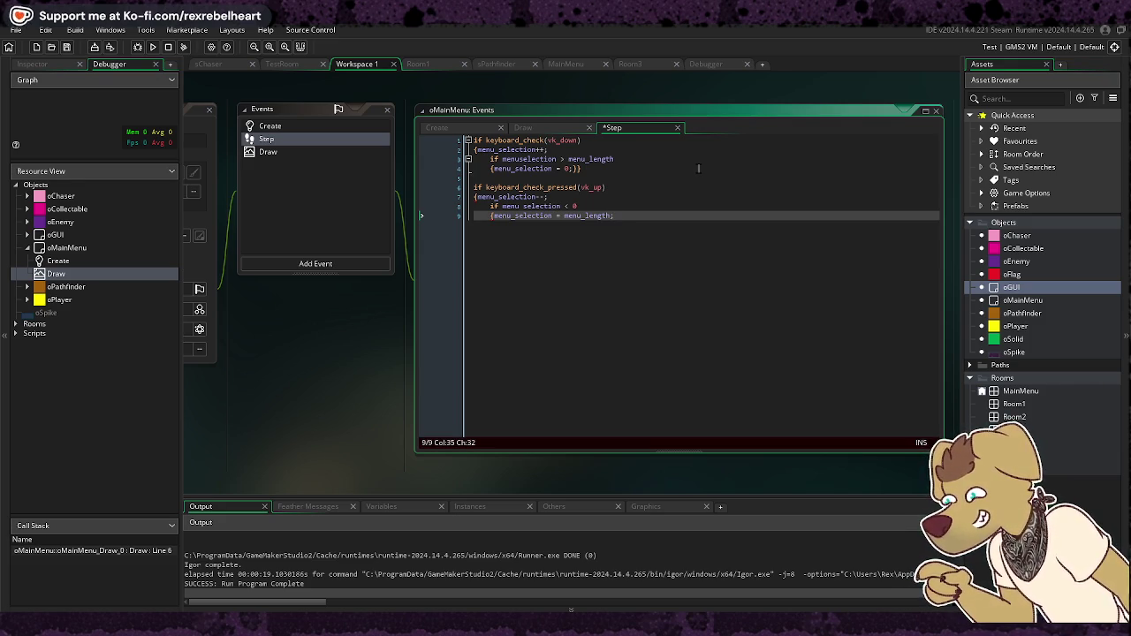
{"action": "type", "text": "}"}
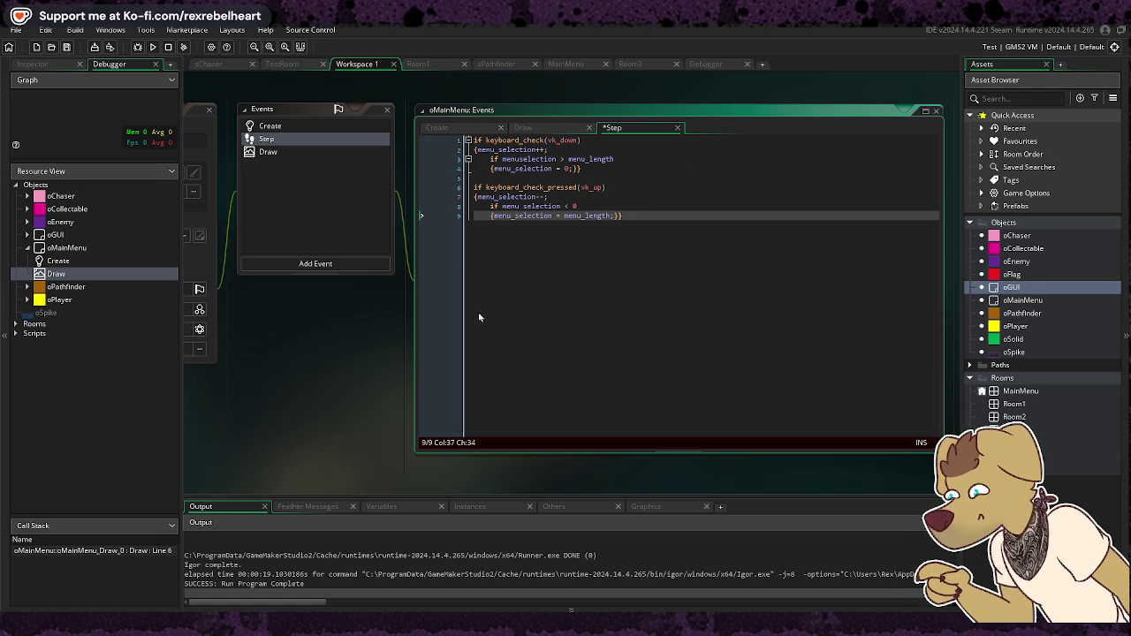
{"action": "left_click", "coordinate": [672, 215]}
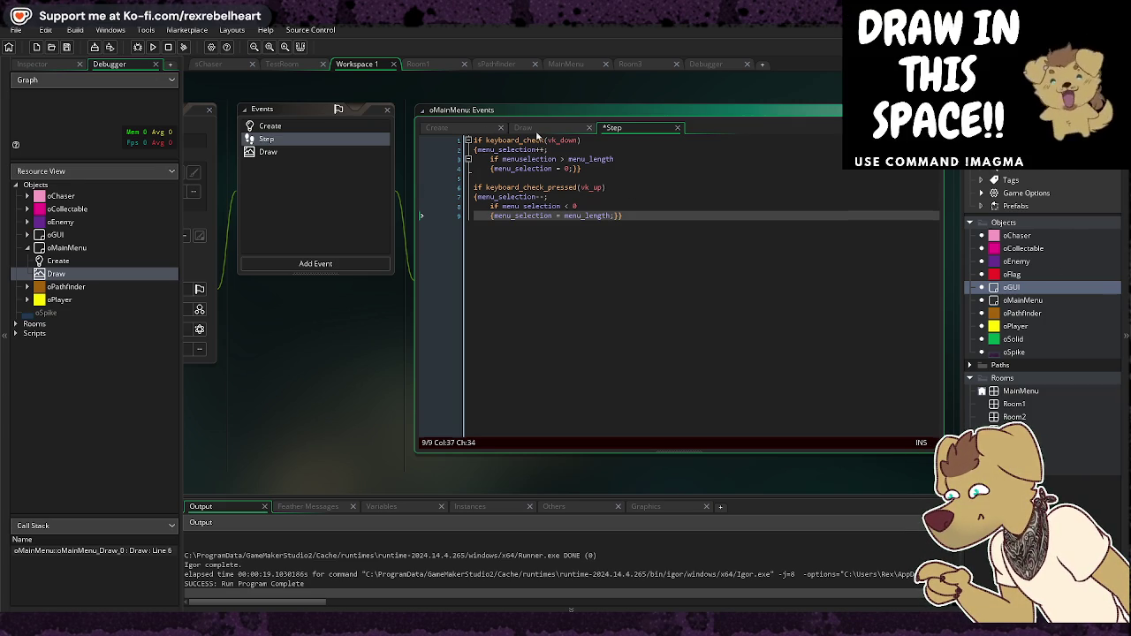
{"action": "left_click", "coordinate": [539, 133]}
{"action": "left_click", "coordinate": [465, 130]}
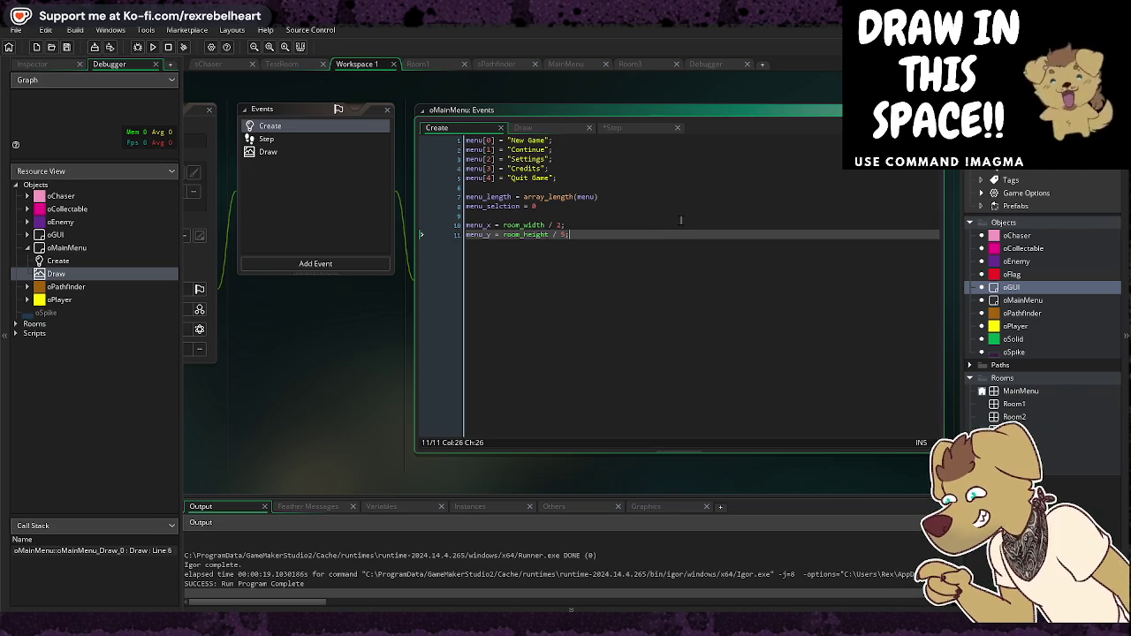
{"action": "key", "text": "Return"}
{"action": "key", "text": "Return"}
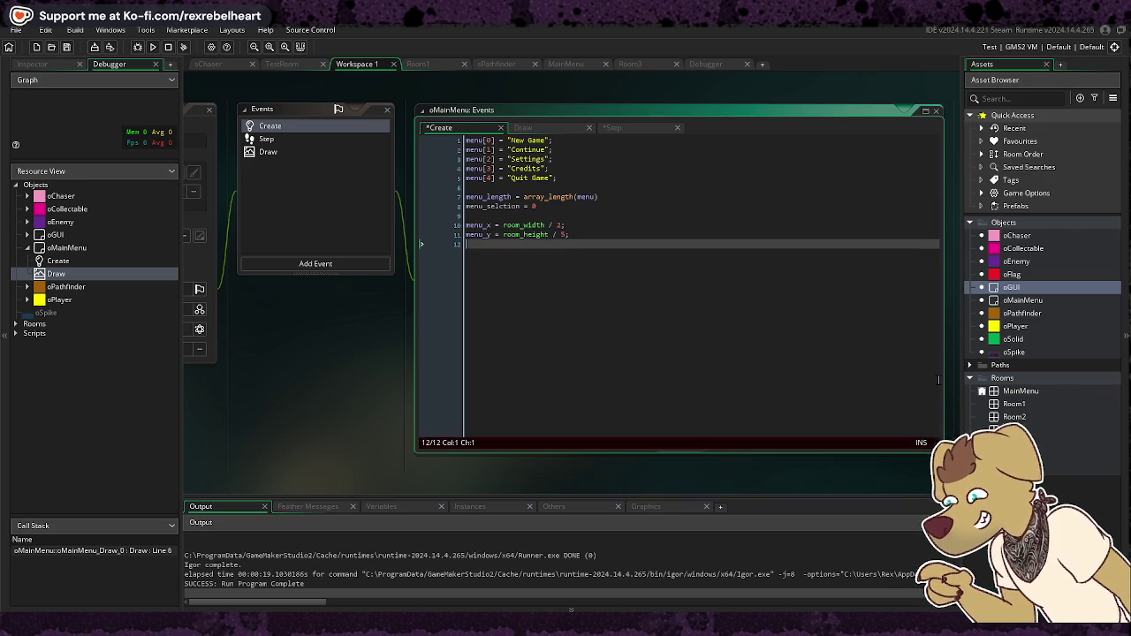
{"action": "type", "text": "menu_box "}
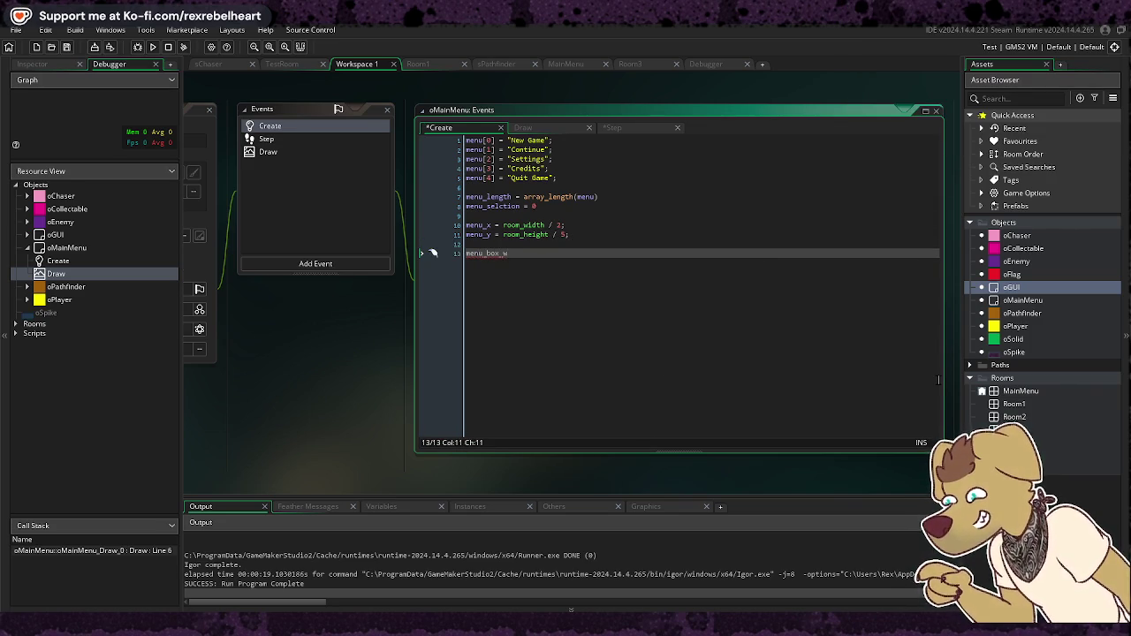
{"action": "type", "text": " = 80;"}
{"action": "key", "text": "Return"}
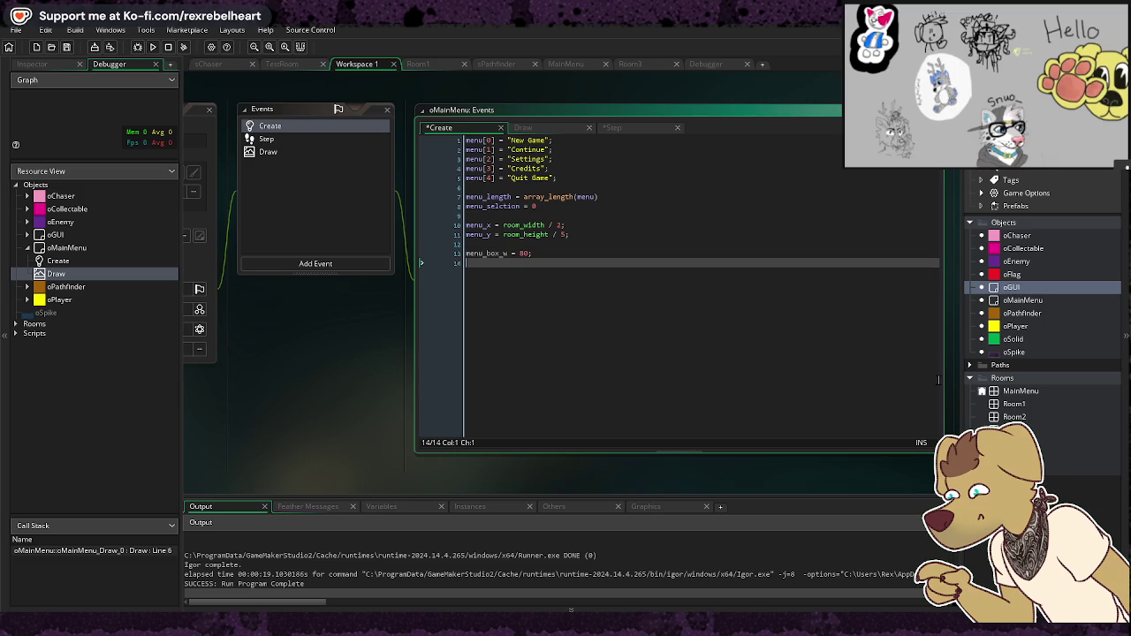
{"action": "type", "text": "menu_"}
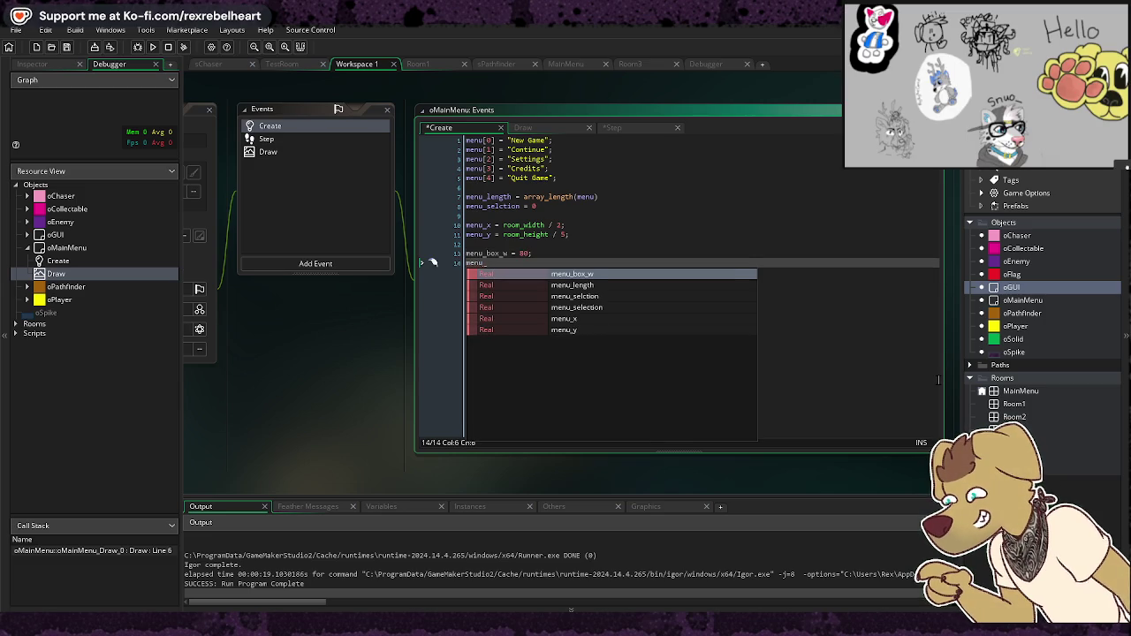
{"action": "type", "text": "box_h = 20;"}
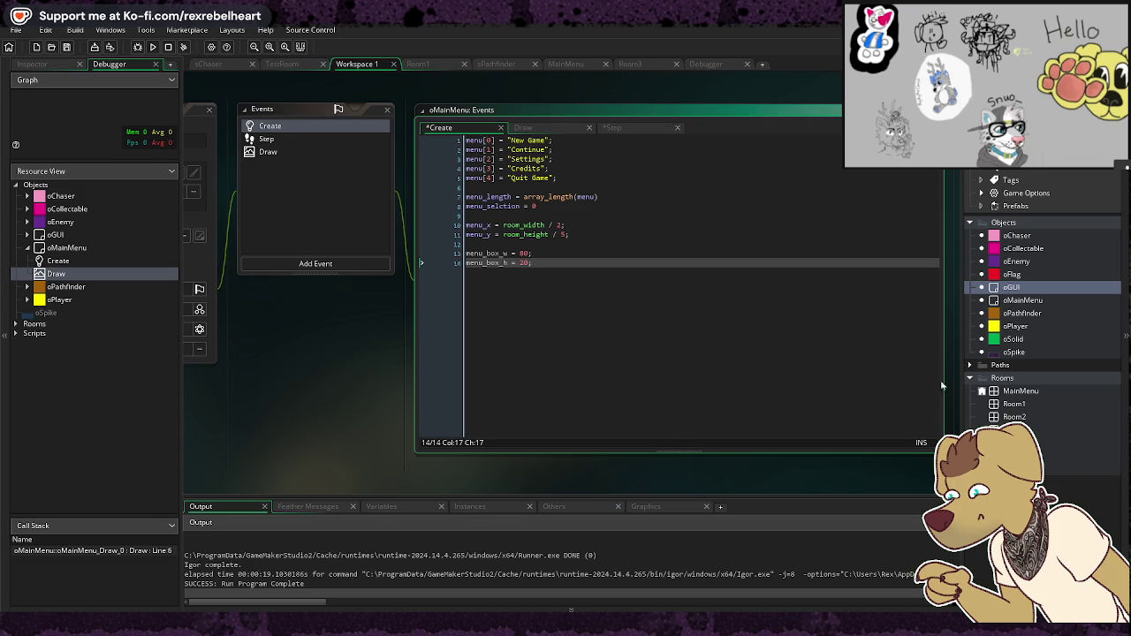
{"action": "left_click", "coordinate": [557, 129]}
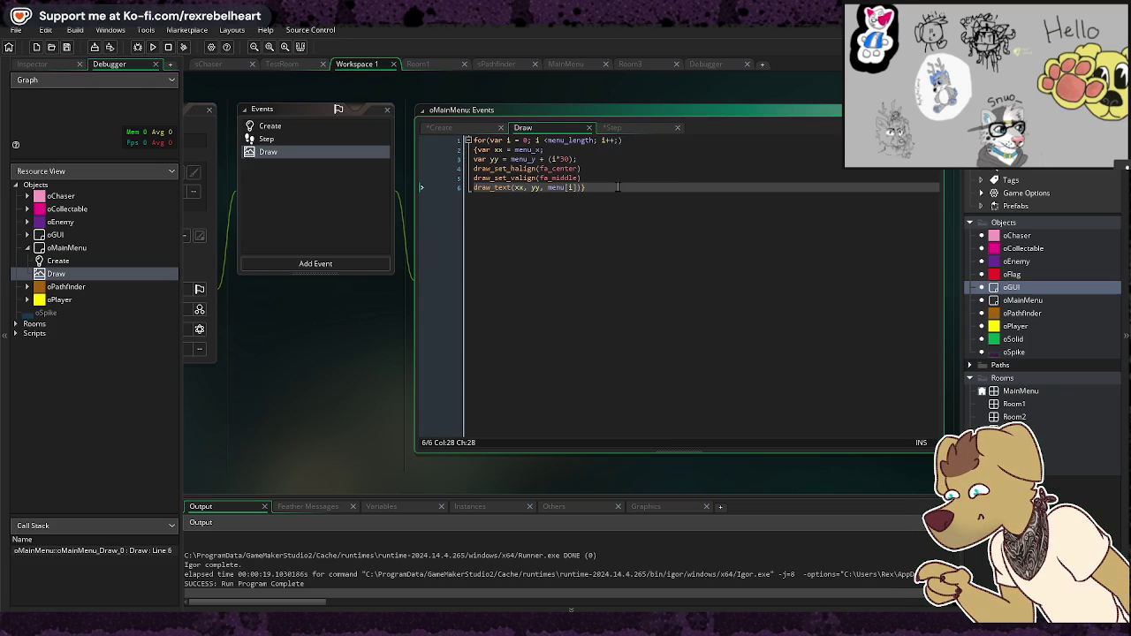
{"action": "key", "text": "Return"}
{"action": "key", "text": "Return"}
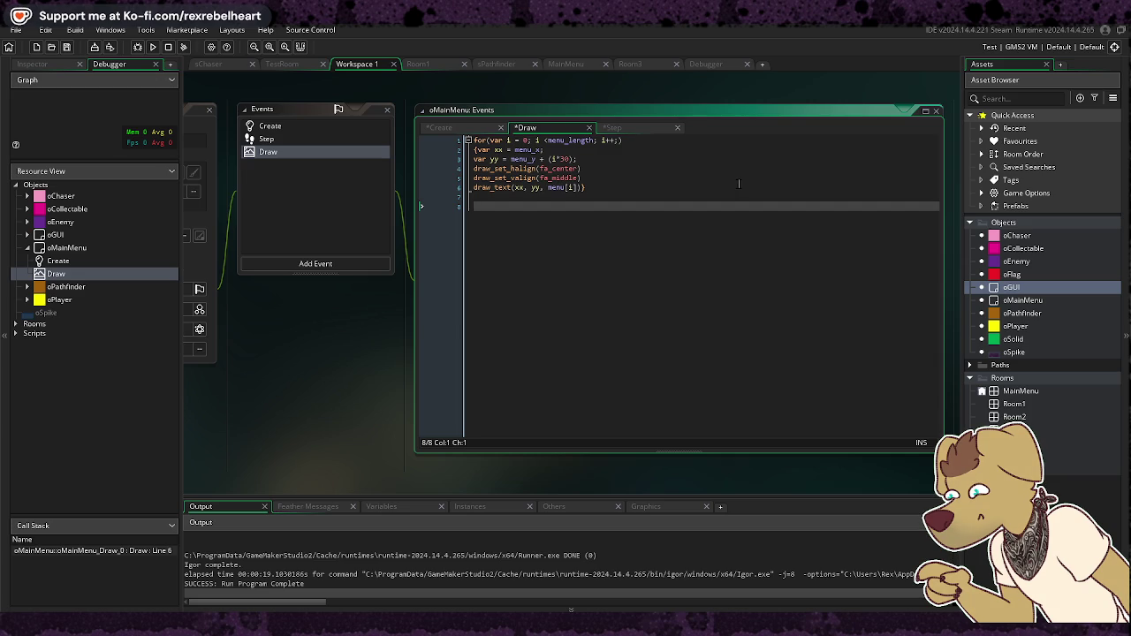
{"action": "key", "text": "BackSpace"}
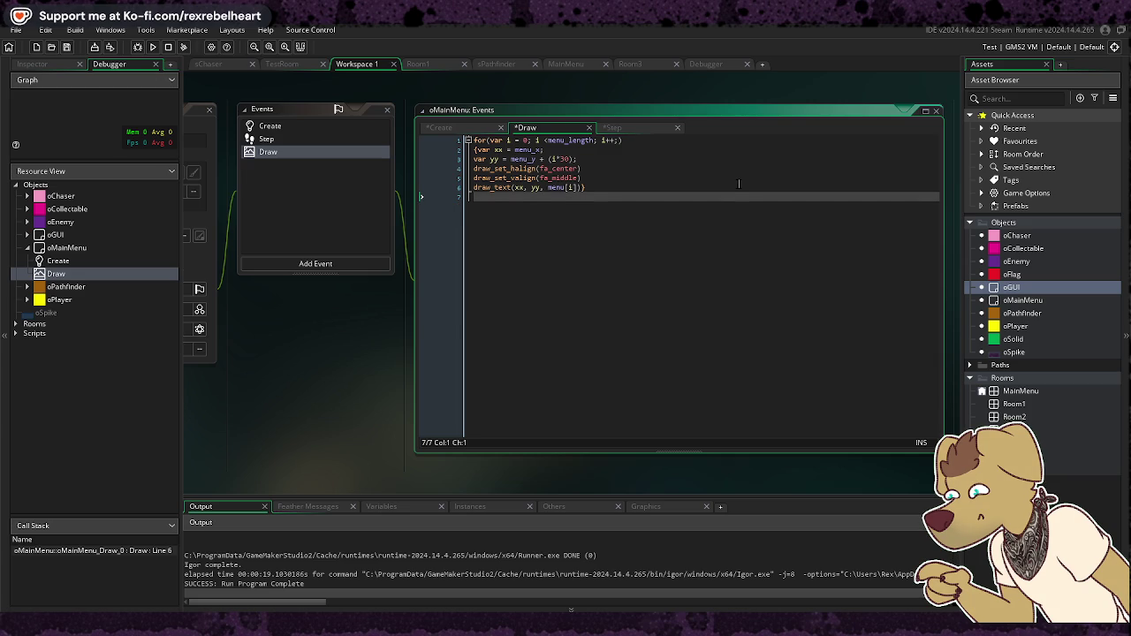
{"action": "key", "text": "BackSpace"}
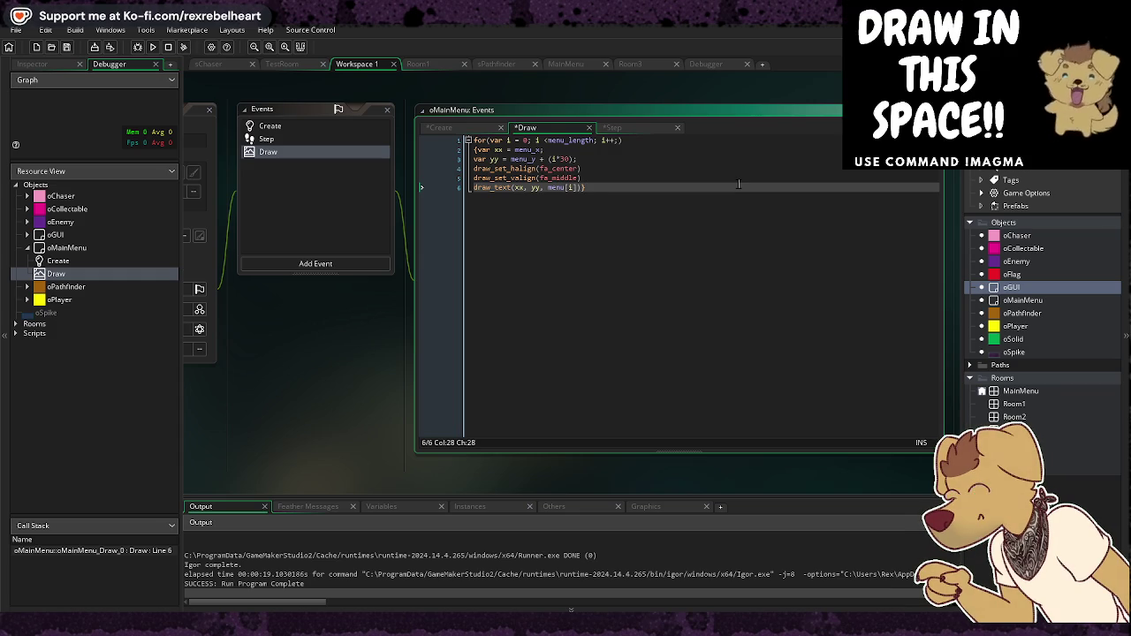
{"action": "key", "text": "Up"}
{"action": "key", "text": "Up"}
{"action": "key", "text": "Up"}
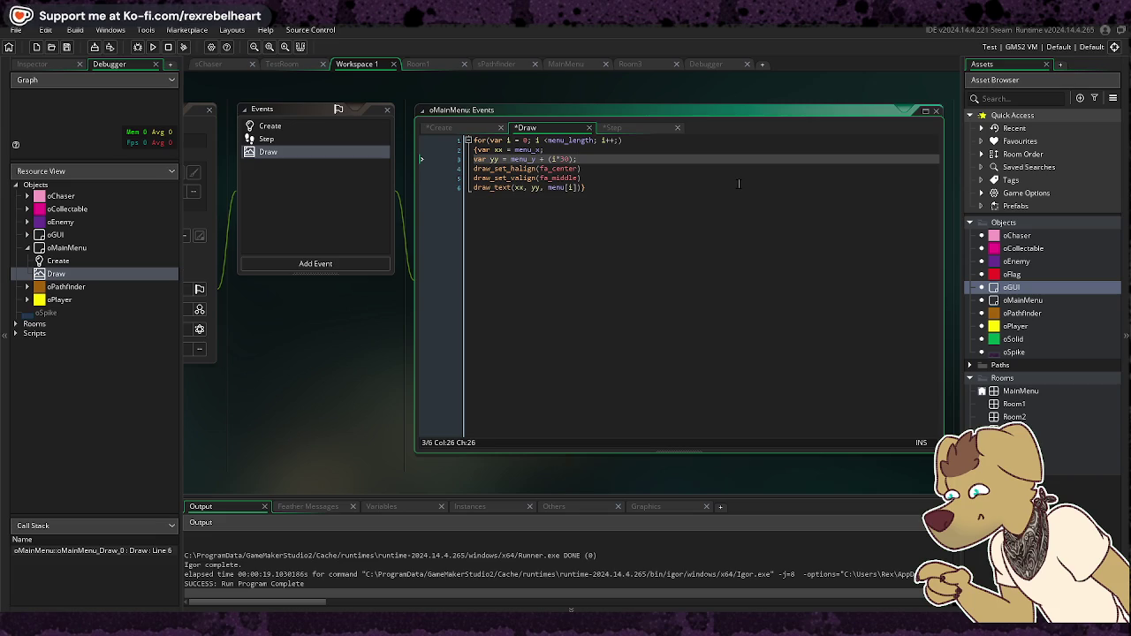
{"action": "key", "text": "Return"}
{"action": "type", "text": "var ll, rr, "}
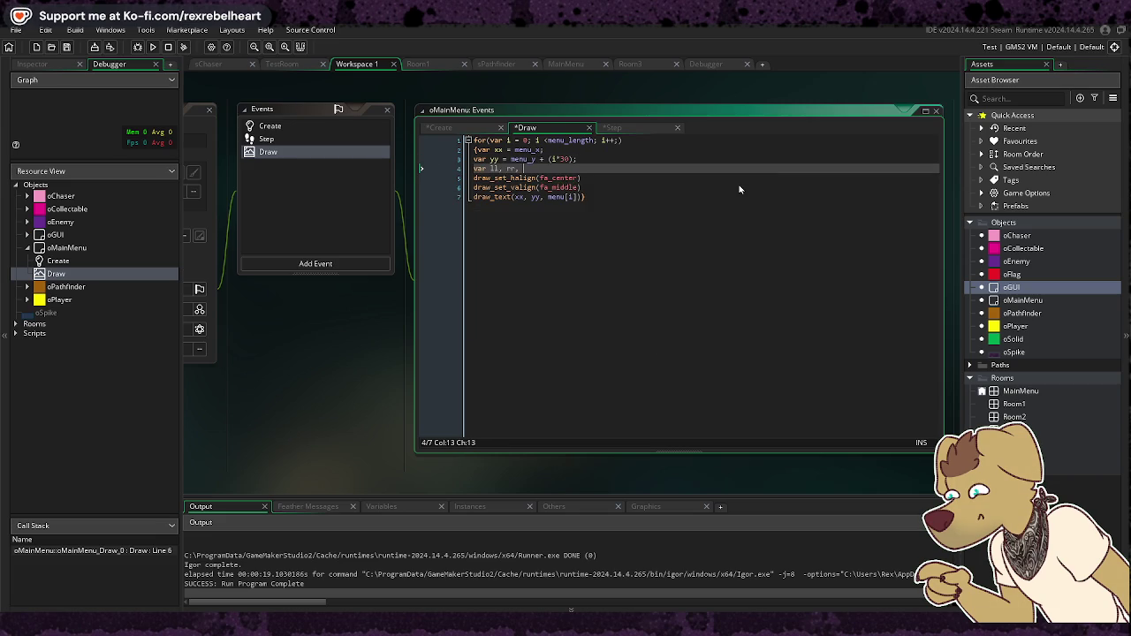
{"action": "type", "text": "tt, bb;"}
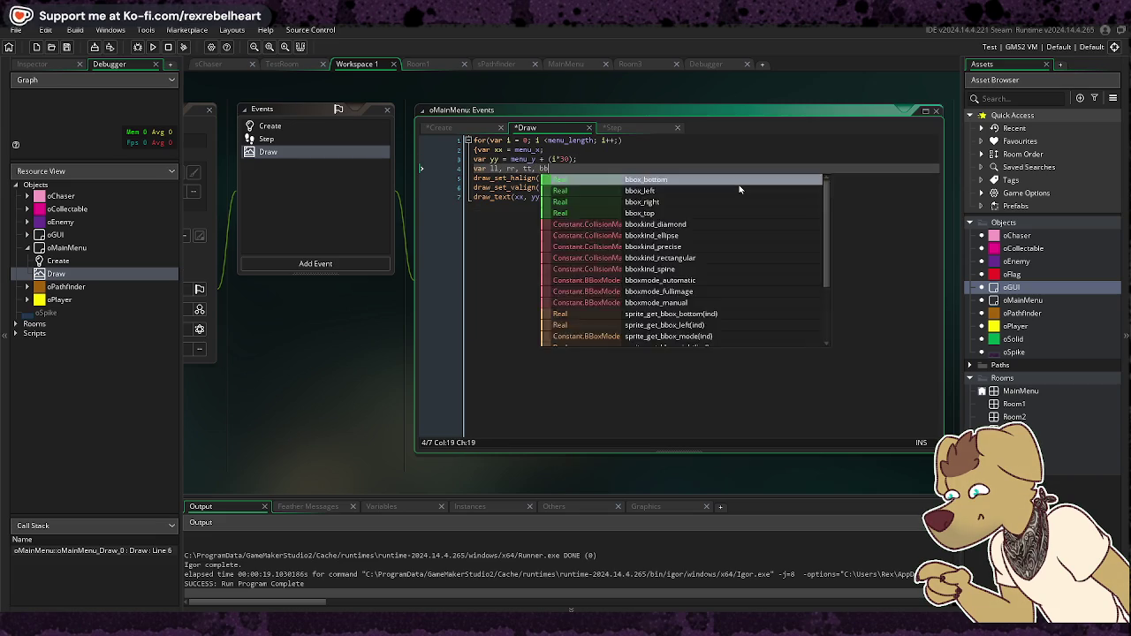
{"action": "key", "text": "Return"}
{"action": "type", "text": "ll = "}
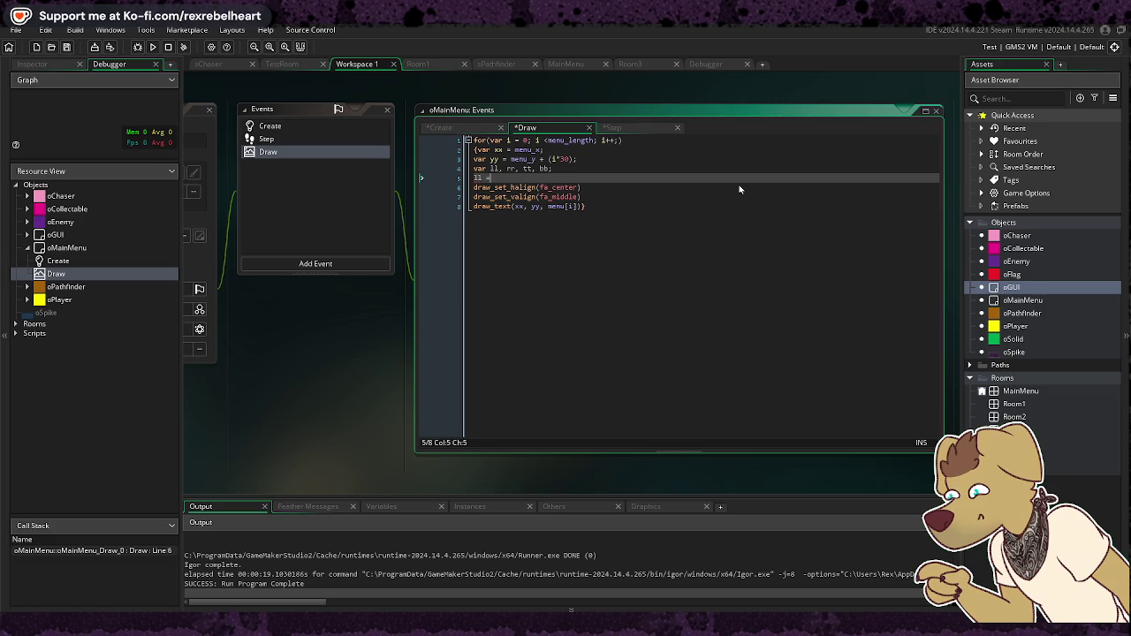
{"action": "type", "text": "xx - "}
{"action": "type", "text": "(menu"}
{"action": "type", "text": "_box"}
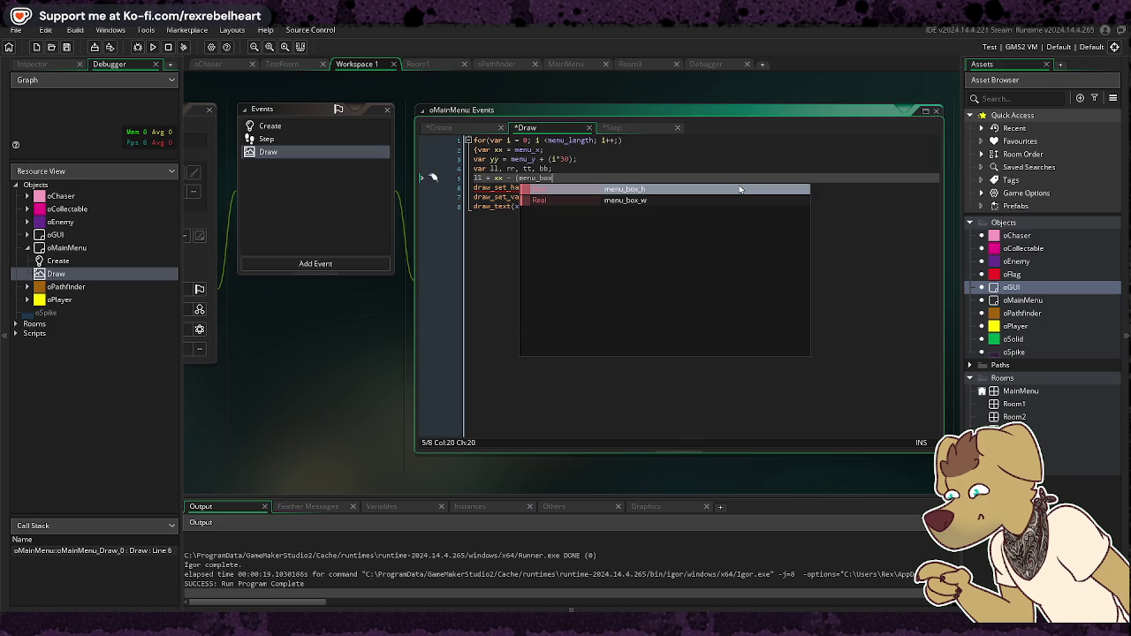
{"action": "type", "text": "_w/2"}
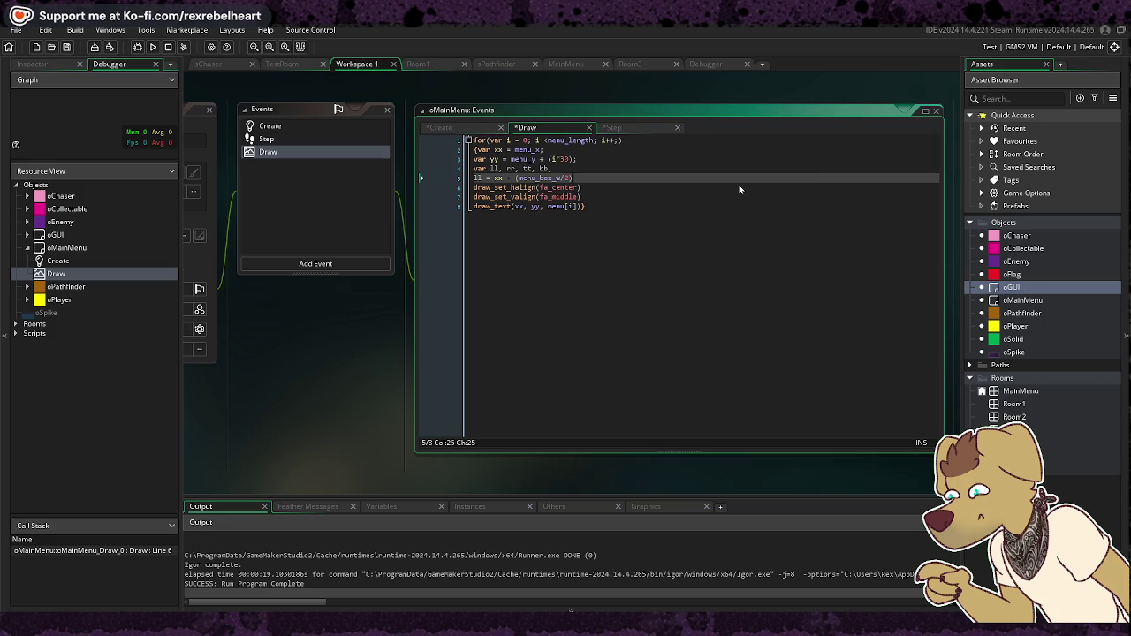
{"action": "type", "text": ");"}
{"action": "key", "text": "Return"}
{"action": "type", "text": "rr = xx +"}
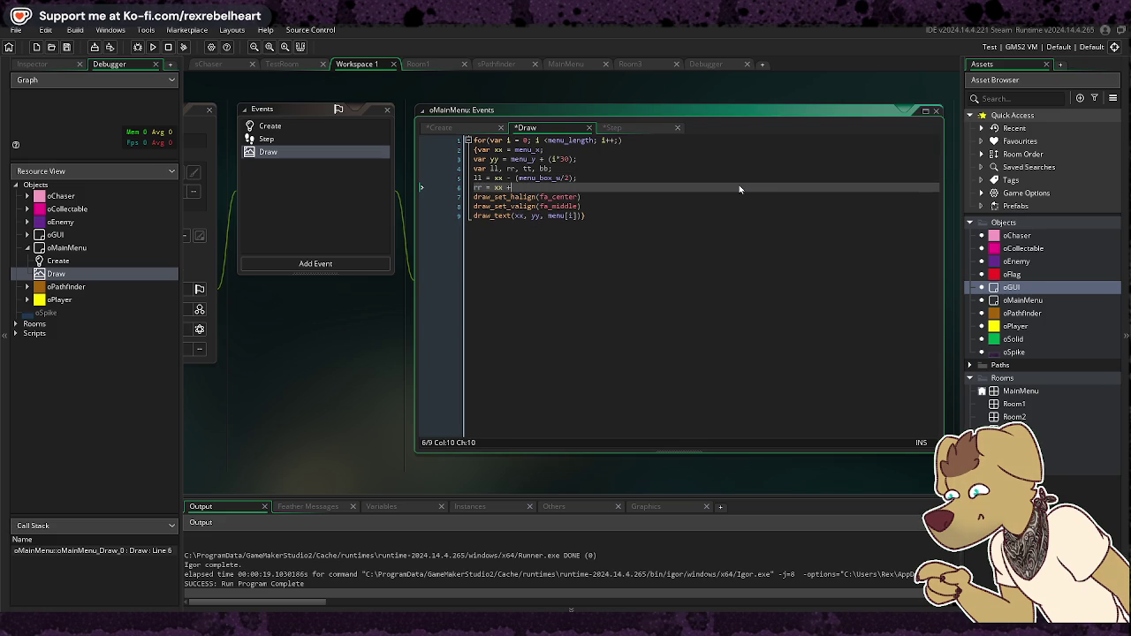
{"action": "type", "text": " (menu"}
{"action": "type", "text": "_box_"}
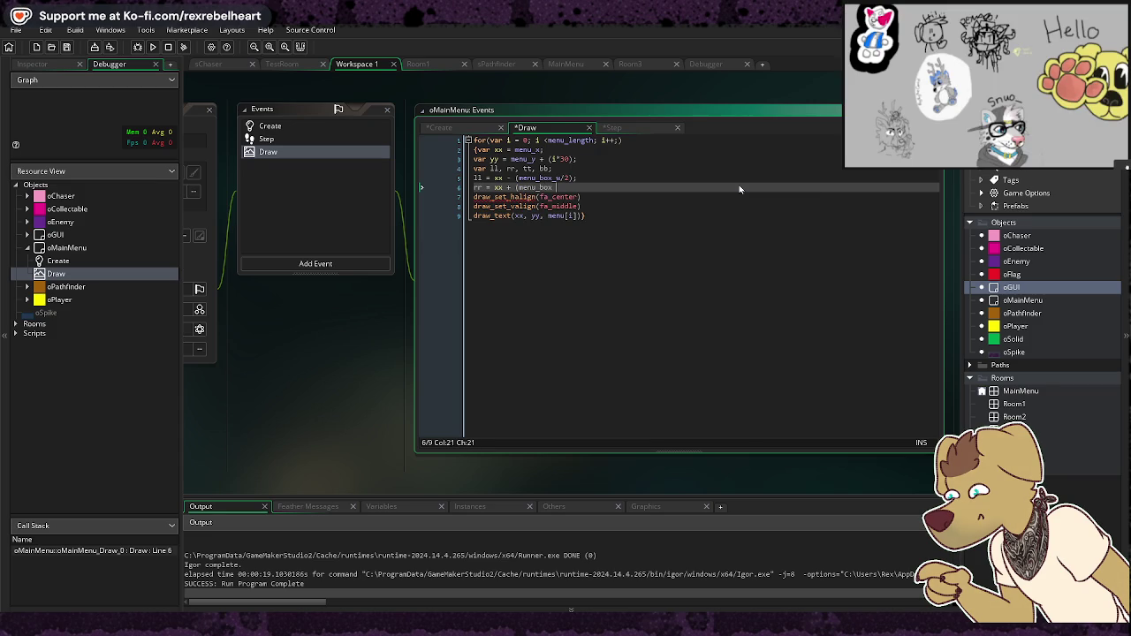
{"action": "type", "text": "w/2"}
{"action": "key", "text": "BackSpace"}
{"action": "key", "text": "BackSpace"}
{"action": "key", "text": "BackSpace"}
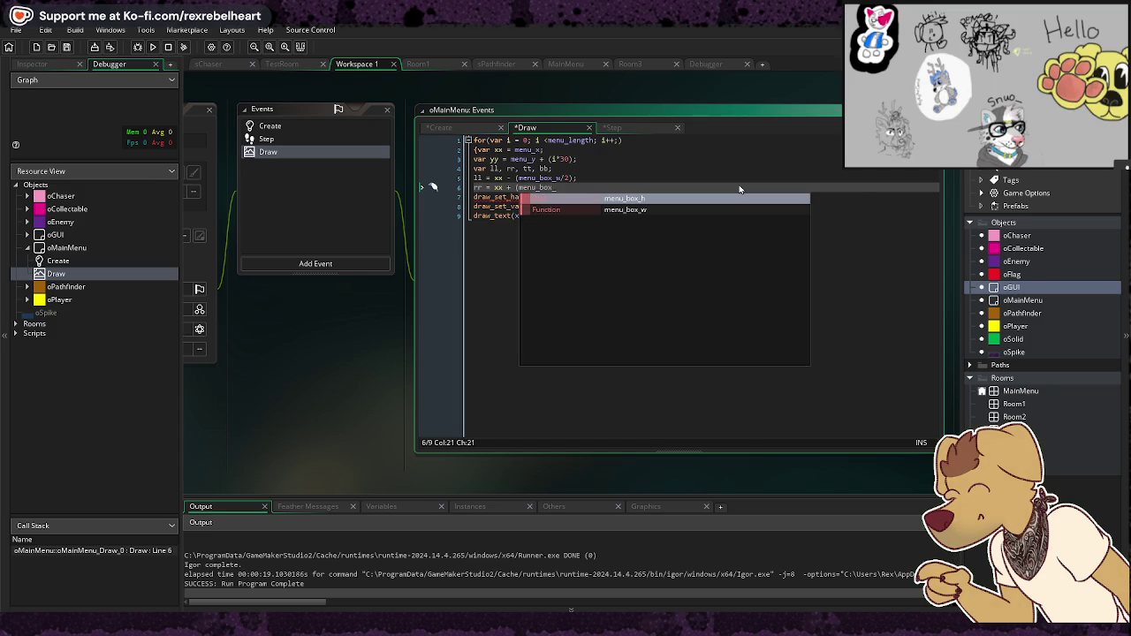
{"action": "type", "text": "w /2)"}
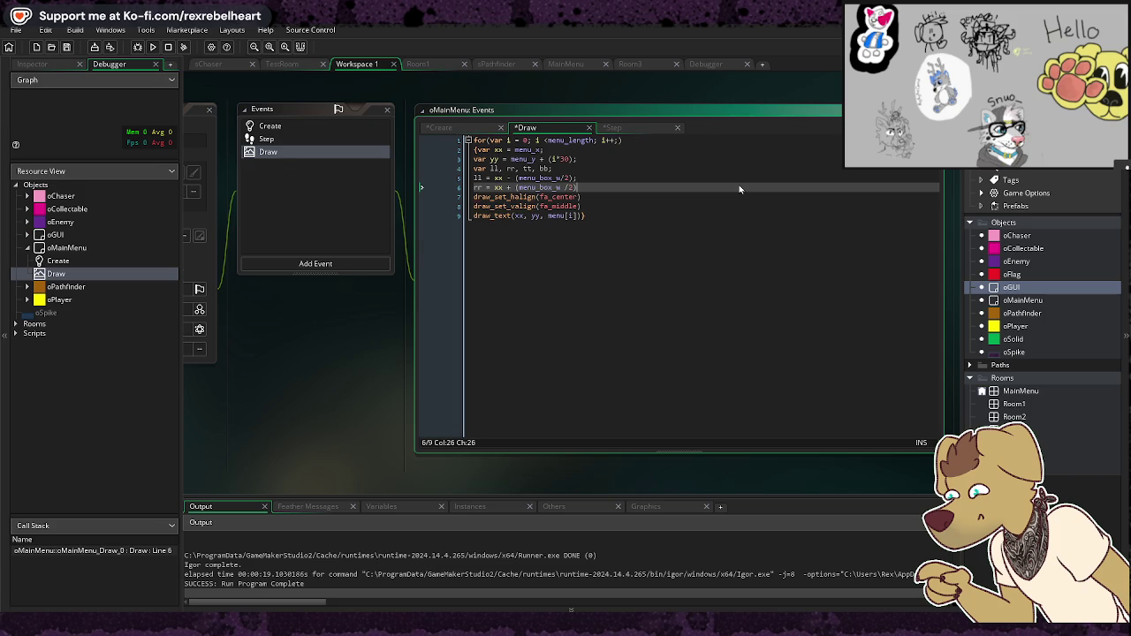
{"action": "type", "text": ";"}
{"action": "key", "text": "Return"}
{"action": "type", "text": "t = "}
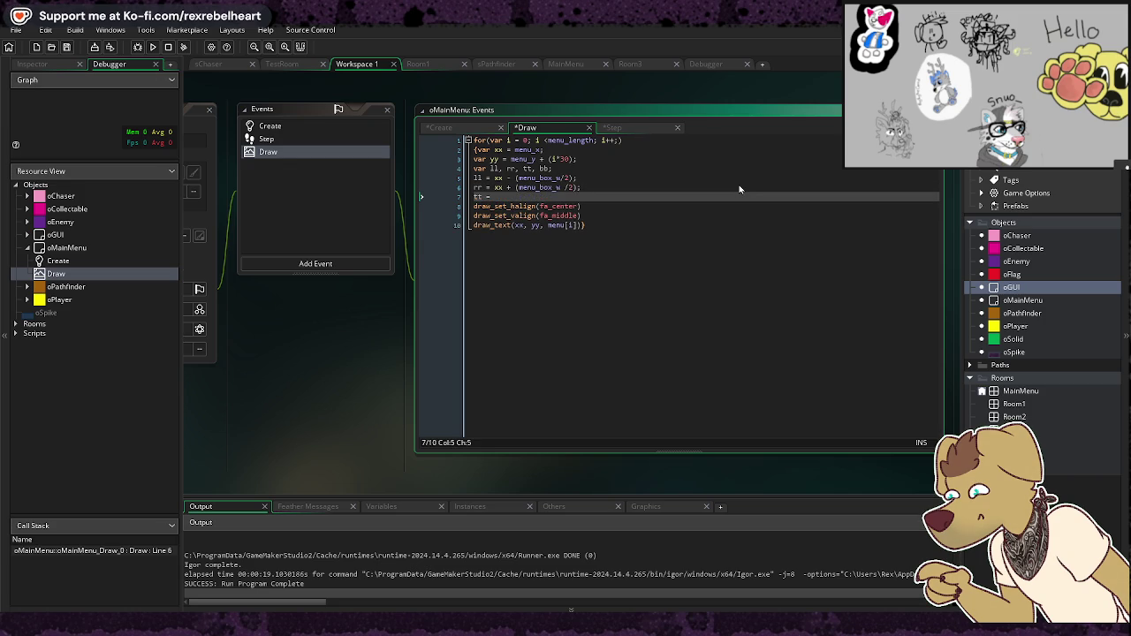
{"action": "type", "text": "yy"}
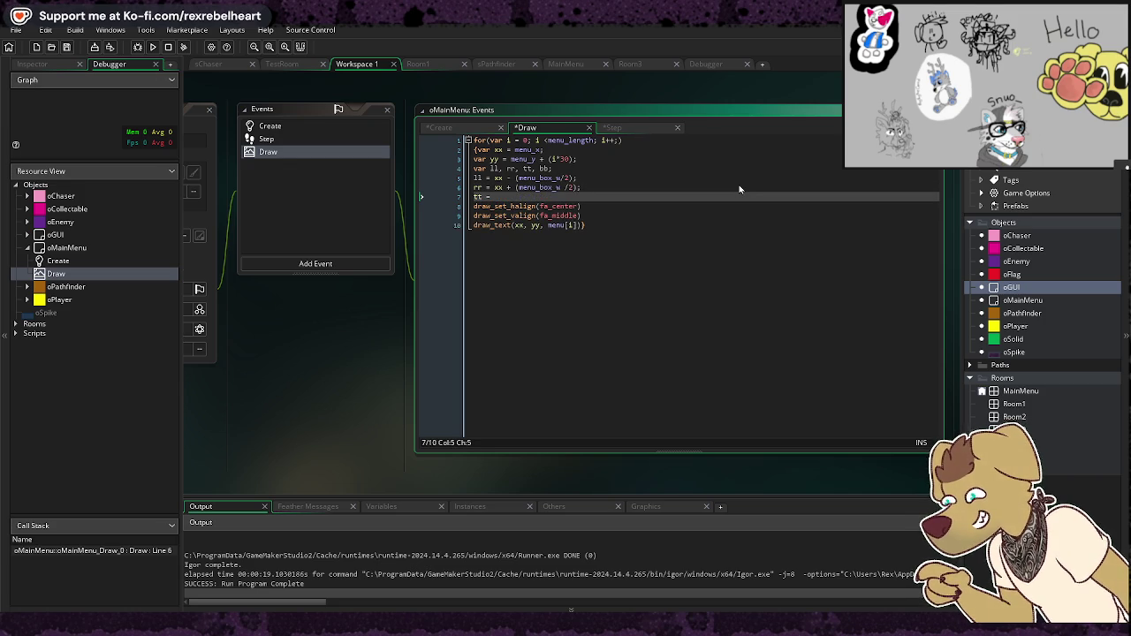
{"action": "type", "text": " - "}
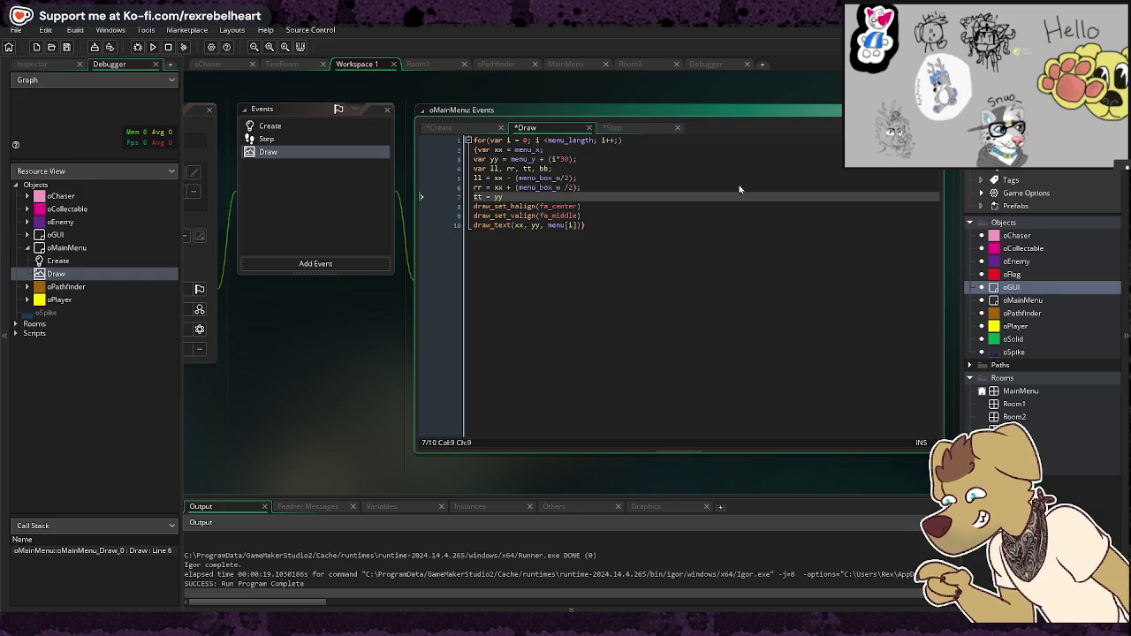
{"action": "type", "text": "("}
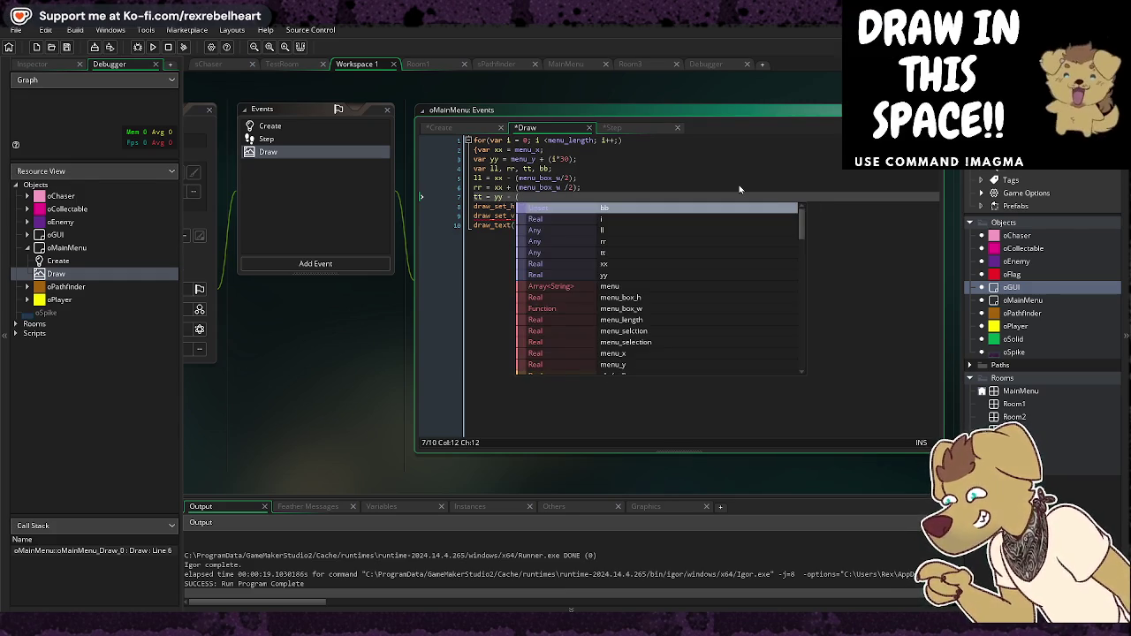
{"action": "type", "text": "menu_"}
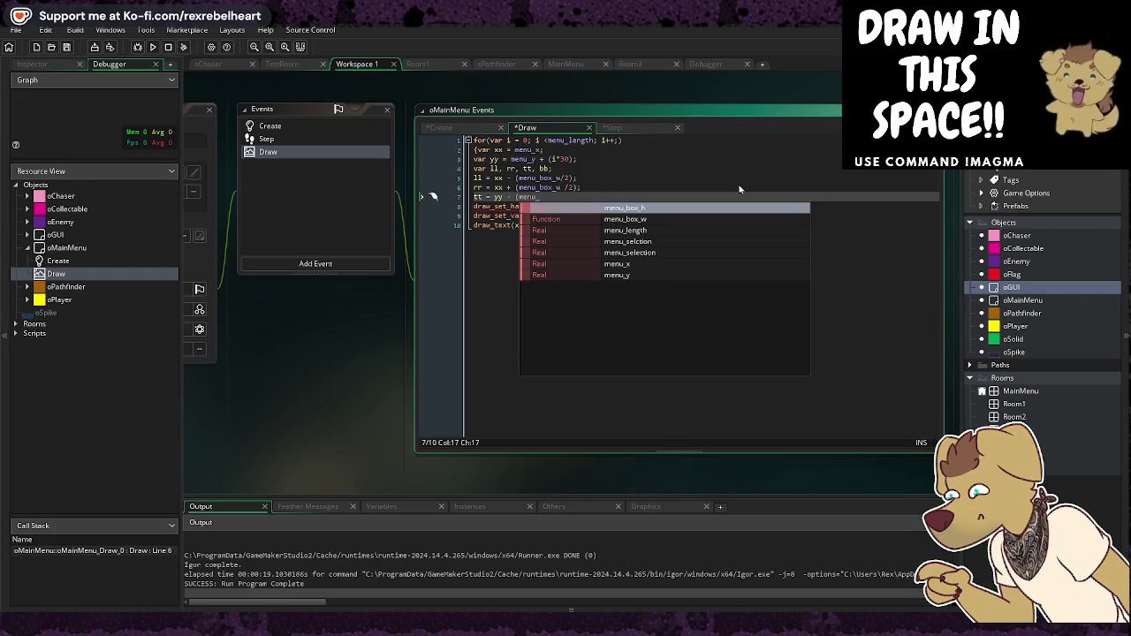
{"action": "type", "text": "box_h)/2);"}
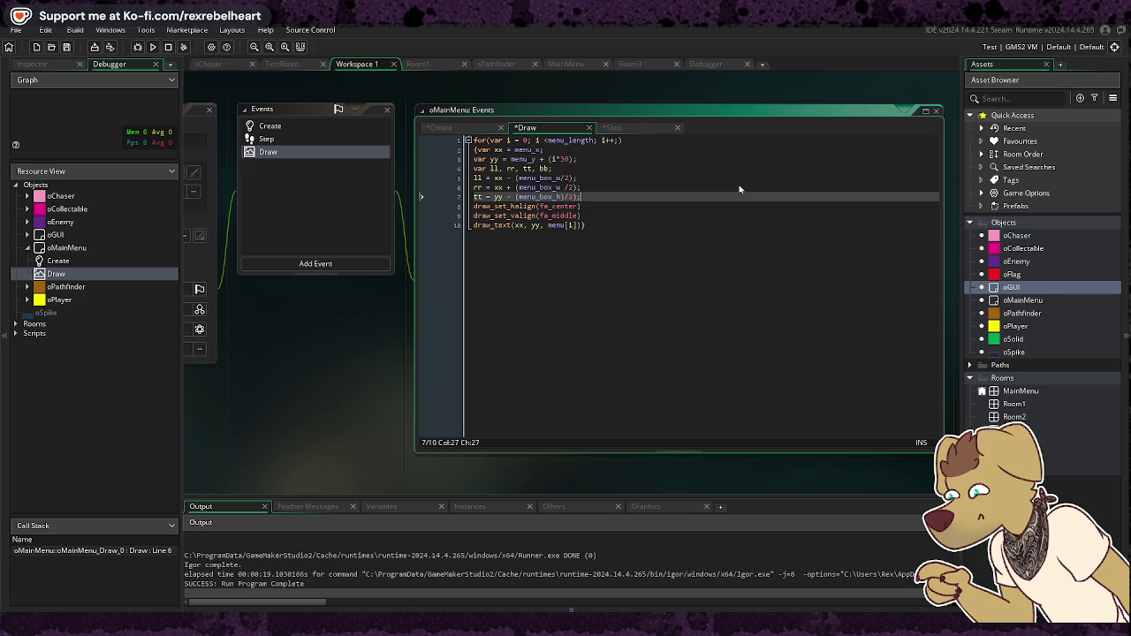
{"action": "key", "text": "Return"}
{"action": "type", "text": "bb ="}
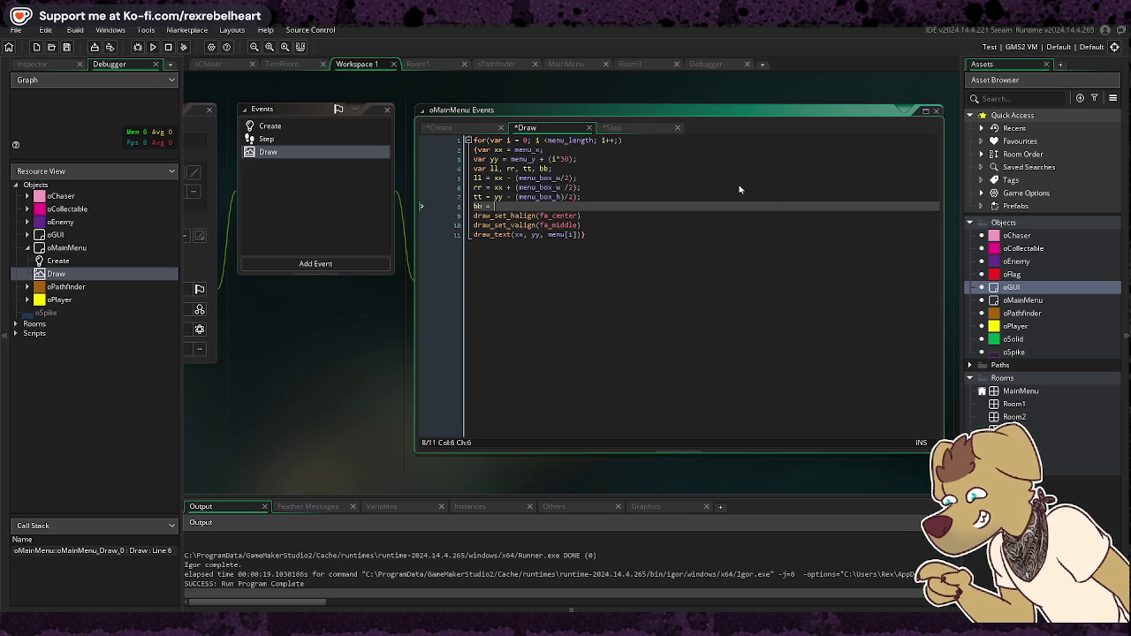
{"action": "type", "text": "yy+ ("}
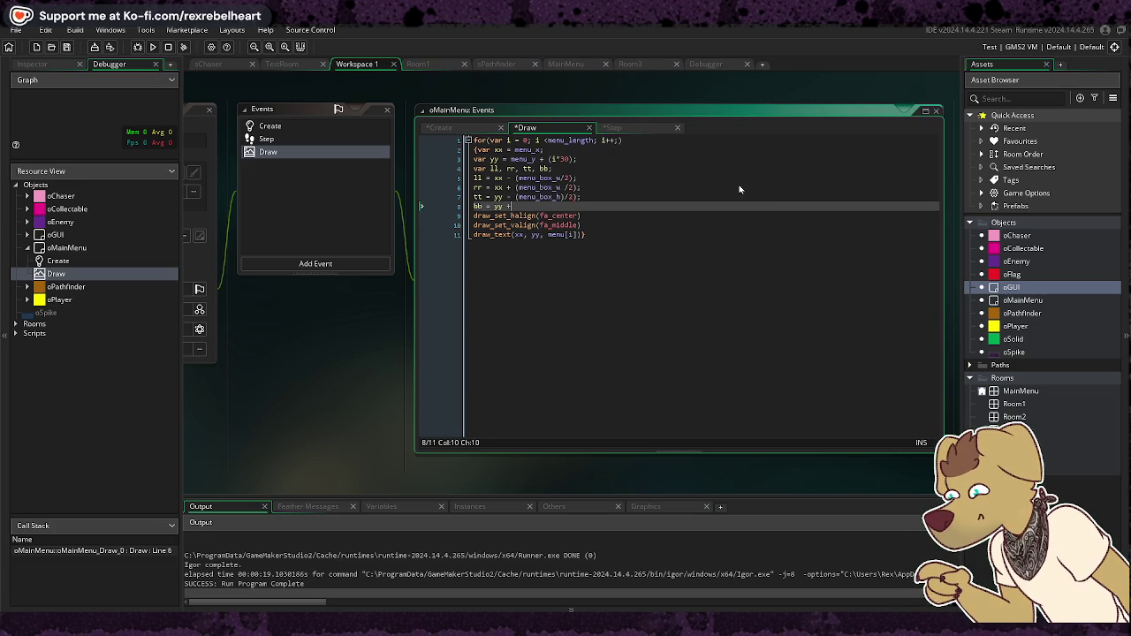
{"action": "type", "text": "men"}
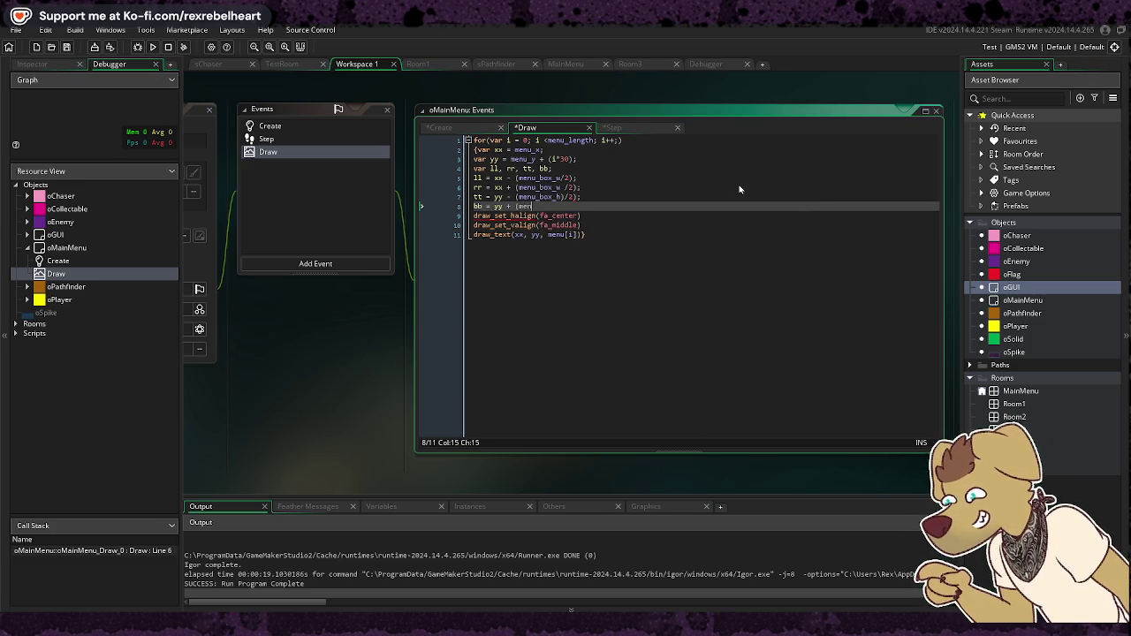
{"action": "type", "text": "u_bbox"}
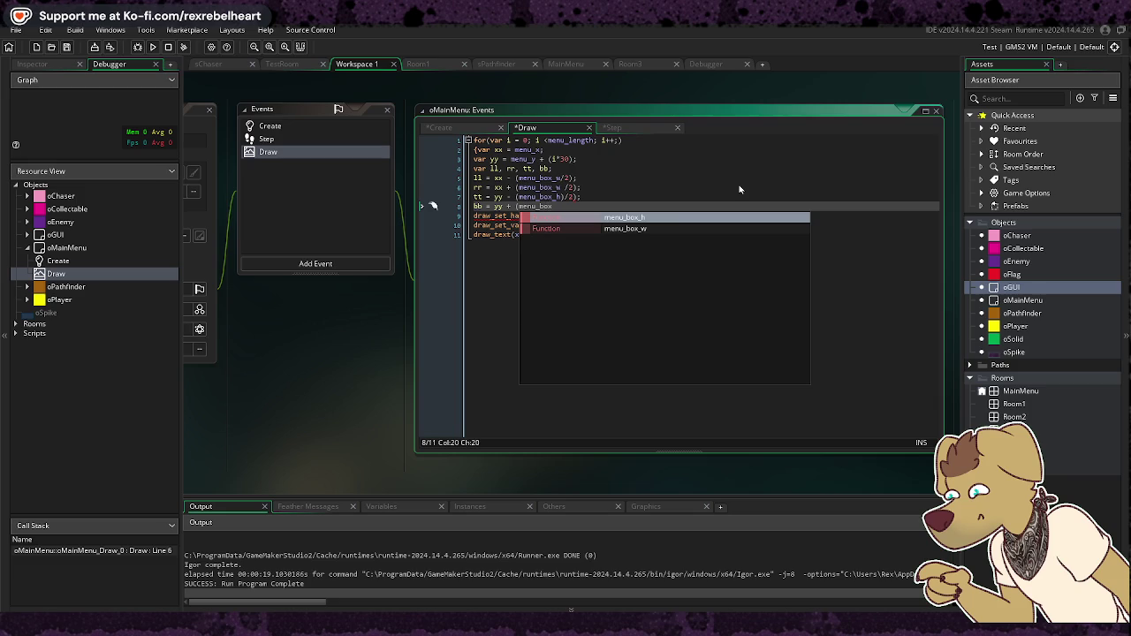
{"action": "type", "text": "_h"}
{"action": "type", "text": "/2);"}
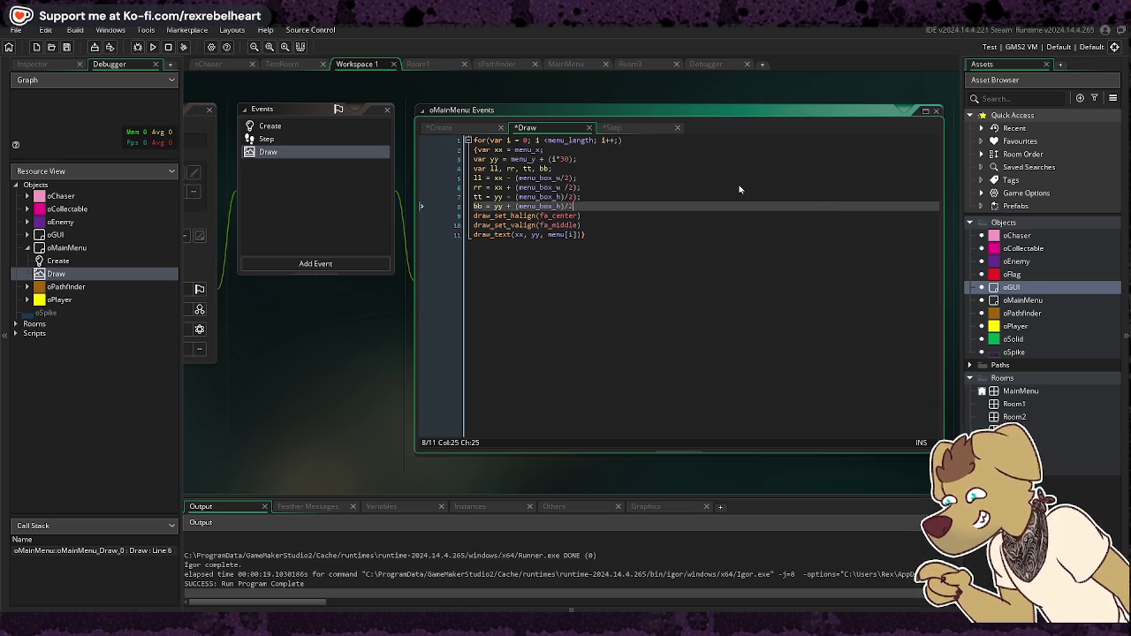
{"action": "key", "text": "Return"}
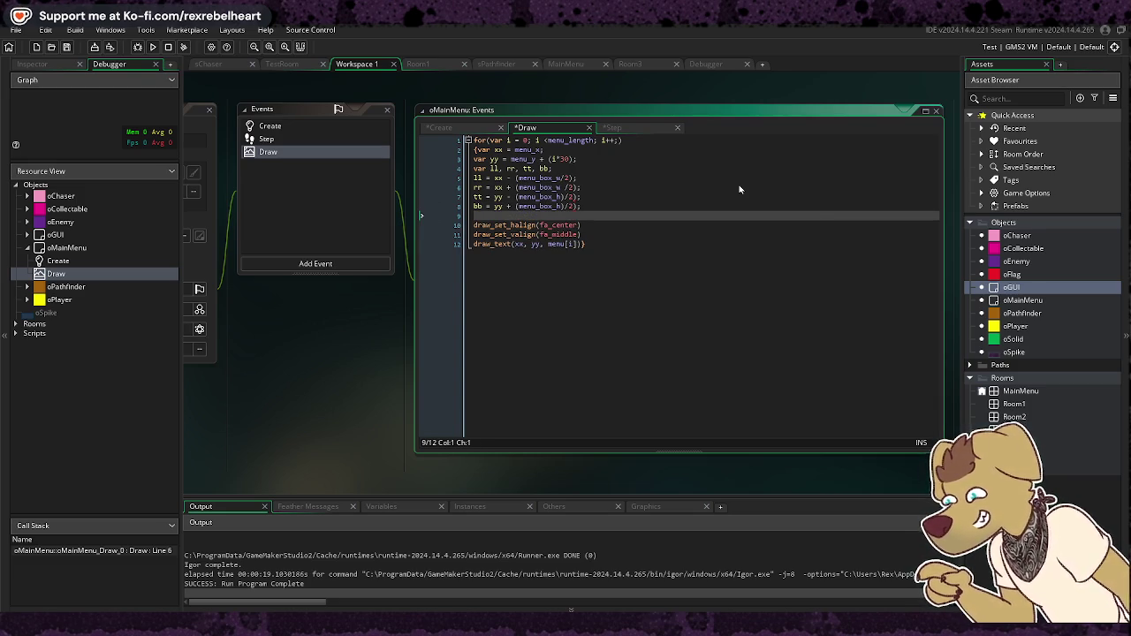
{"action": "key", "text": "Return"}
{"action": "key", "text": "Up"}
{"action": "type", "text": "i ==="}
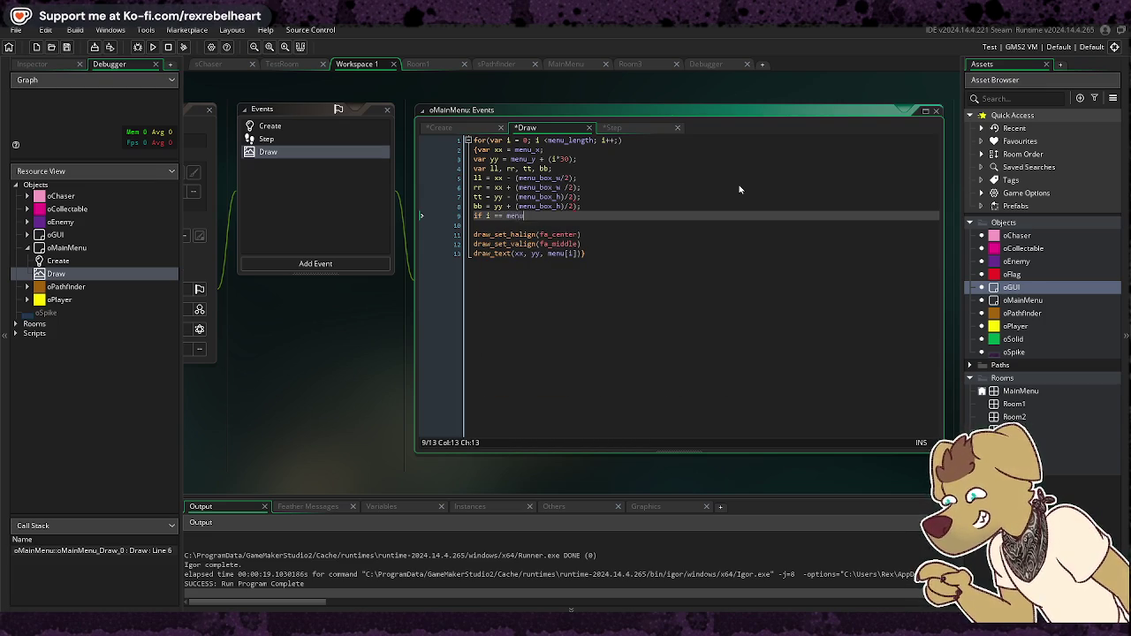
{"action": "type", "text": "_selection"}
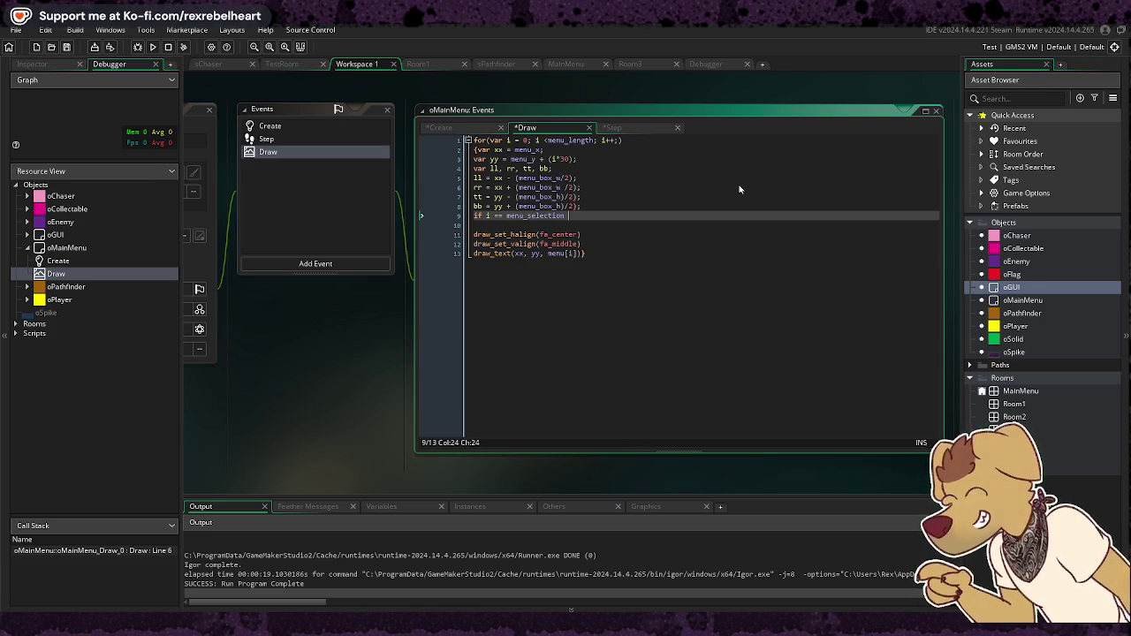
{"action": "key", "text": "Return"}
{"action": "type", "text": "{d"}
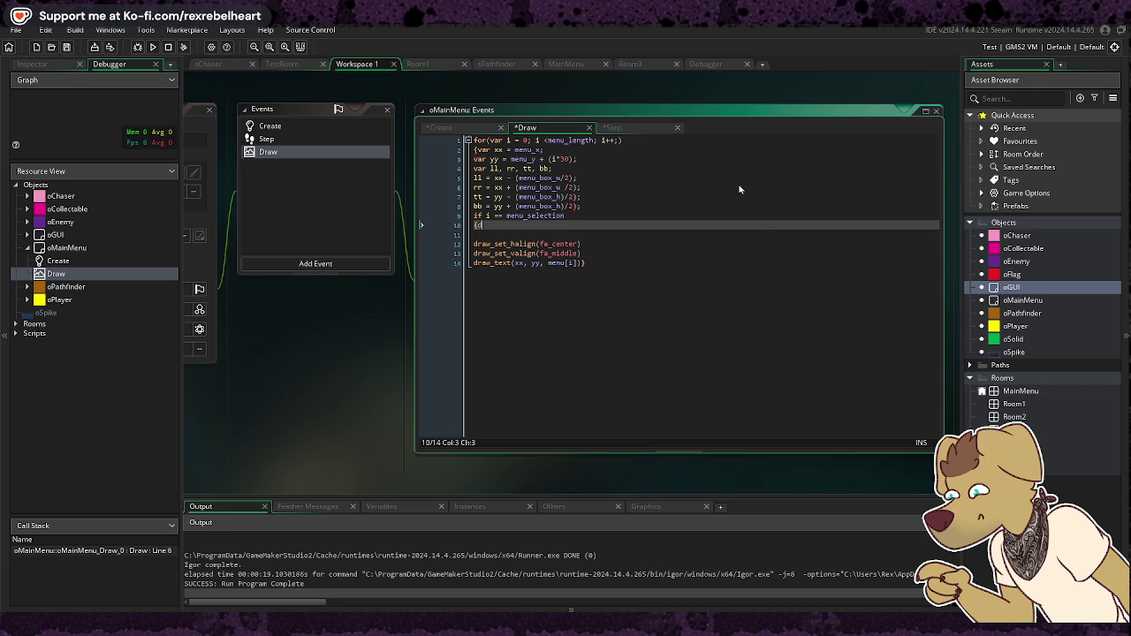
{"action": "type", "text": "raw_set_"}
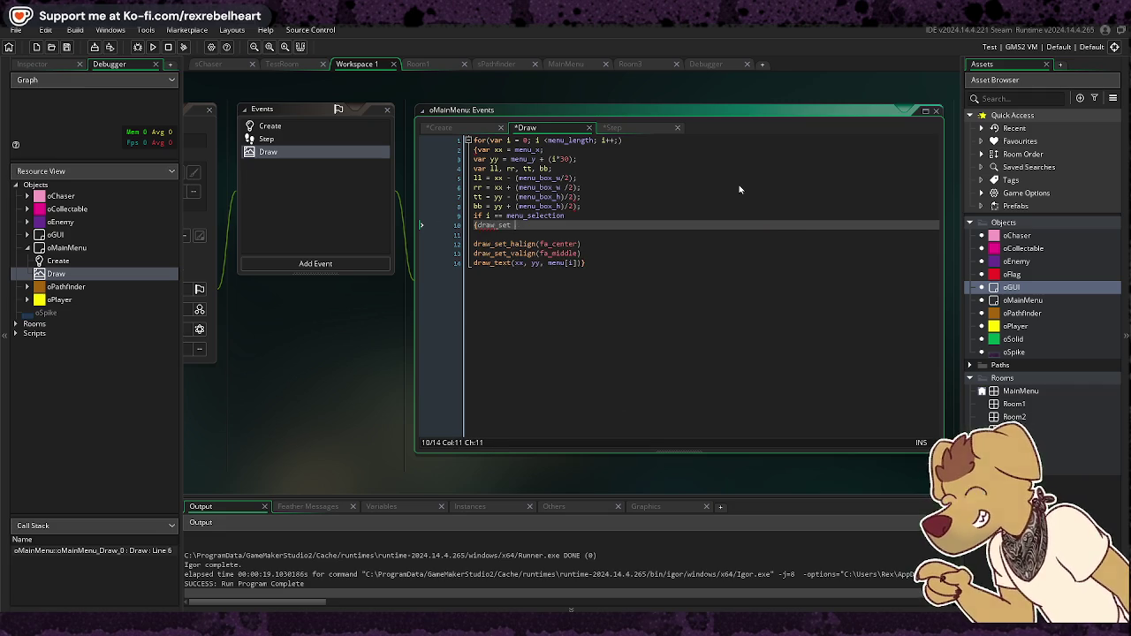
{"action": "key", "text": "BackSpace"}
{"action": "type", "text": "_colo"}
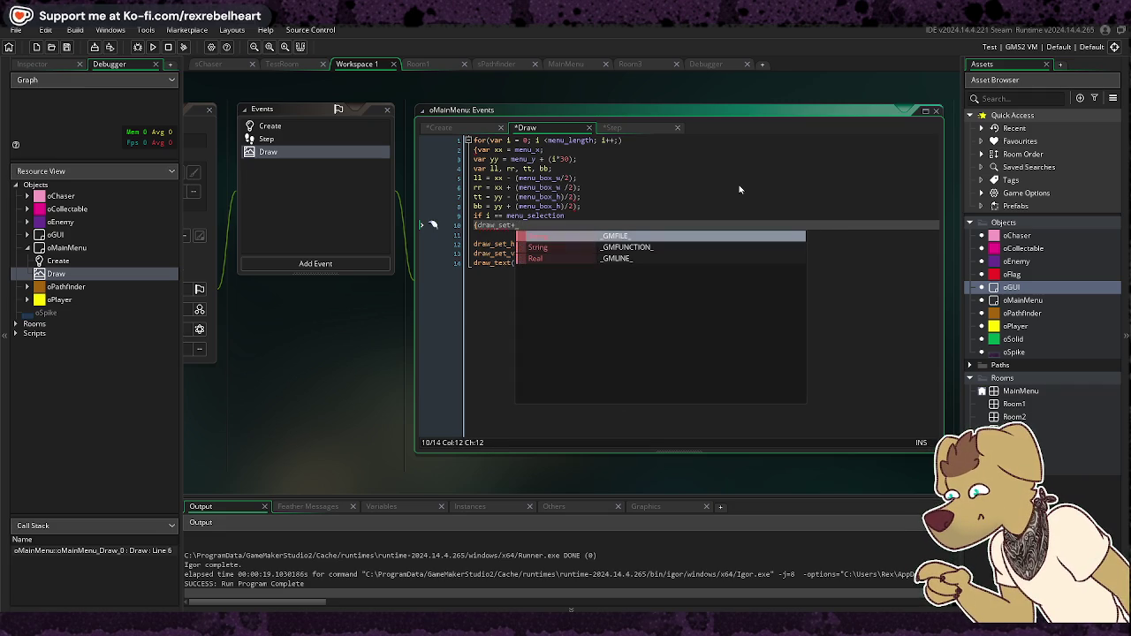
{"action": "type", "text": "r"}
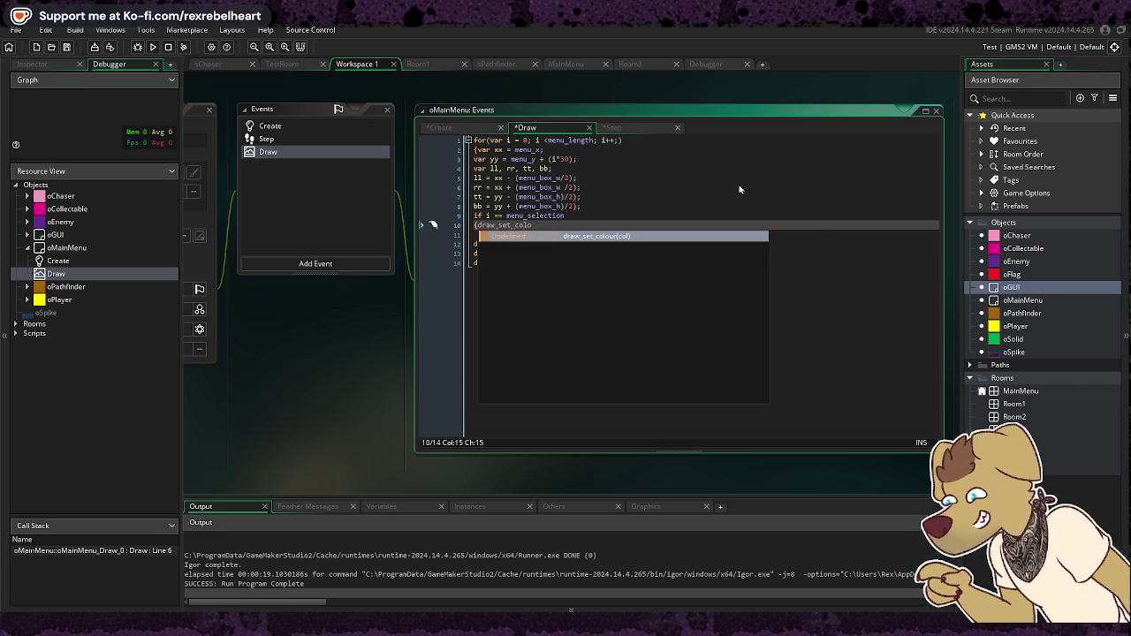
{"action": "key", "text": "Return"}
{"action": "type", "text": "(c"}
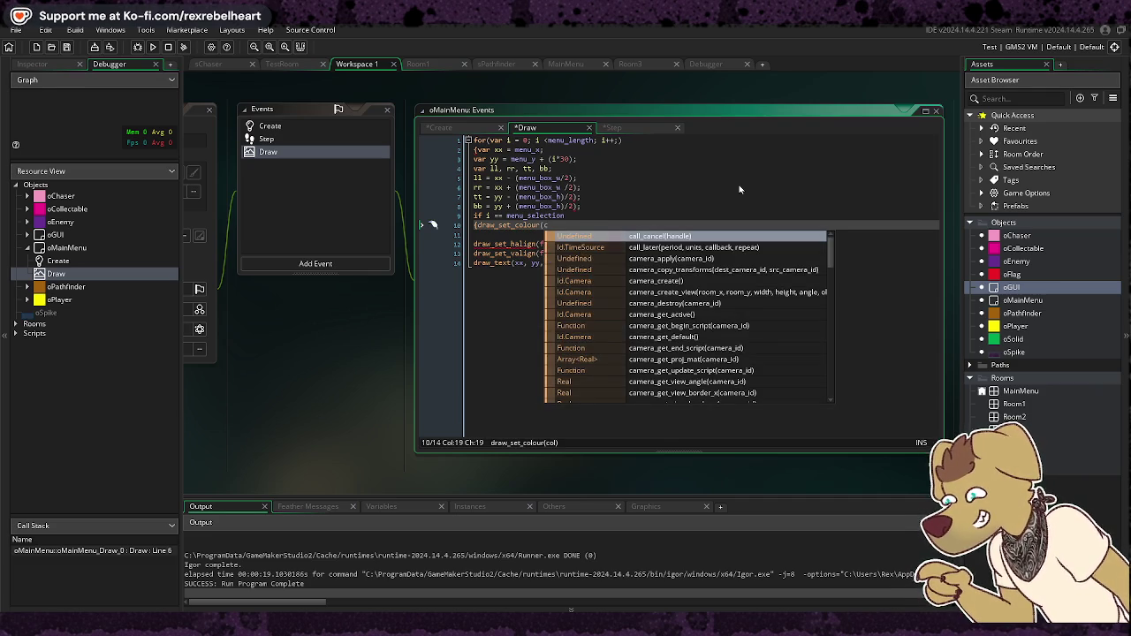
{"action": "type", "text": "_whi"}
{"action": "key", "text": "Return"}
{"action": "type", "text": ");"}
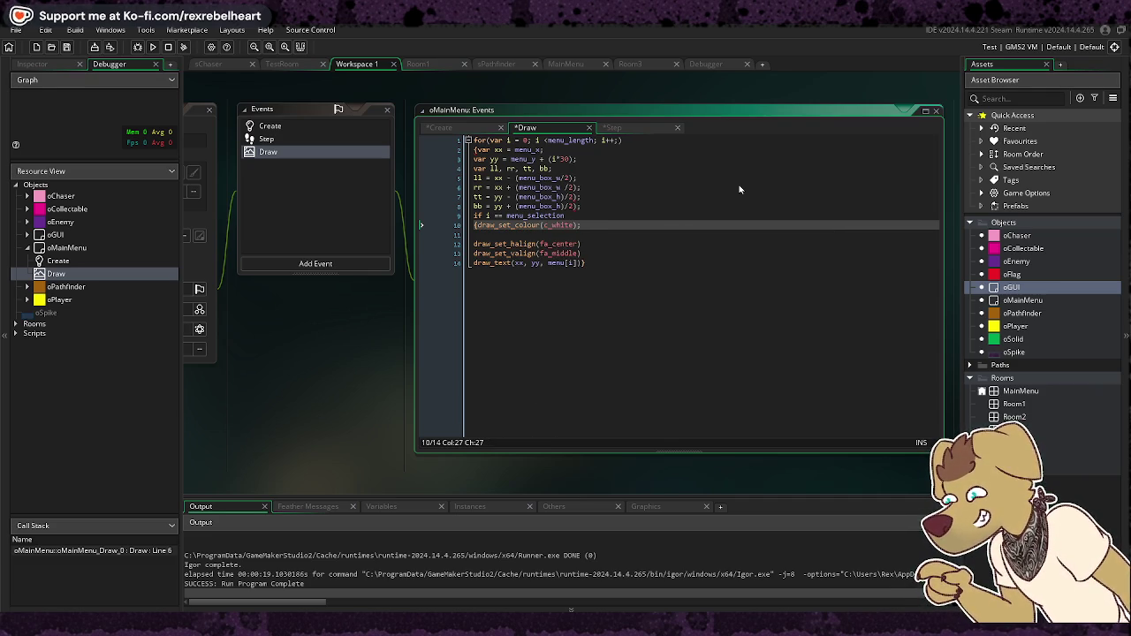
{"action": "type", "text": "}"}
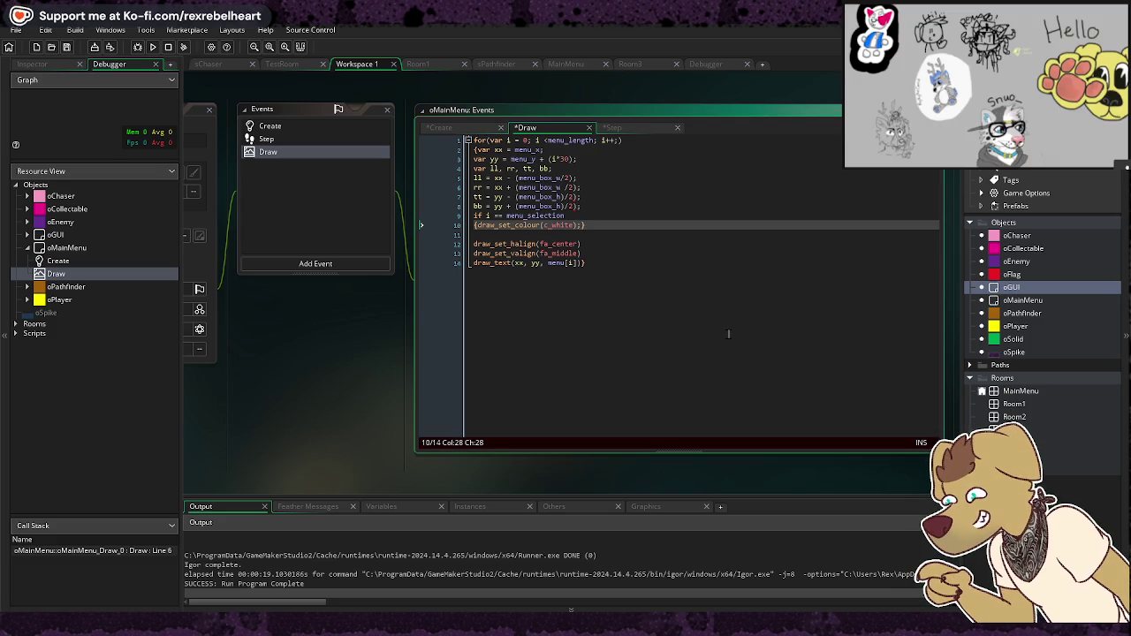
{"action": "left_click", "coordinate": [537, 275]}
{"action": "key", "text": "Up"}
{"action": "key", "text": "Up"}
{"action": "key", "text": "Up"}
{"action": "key", "text": "BackSpace"}
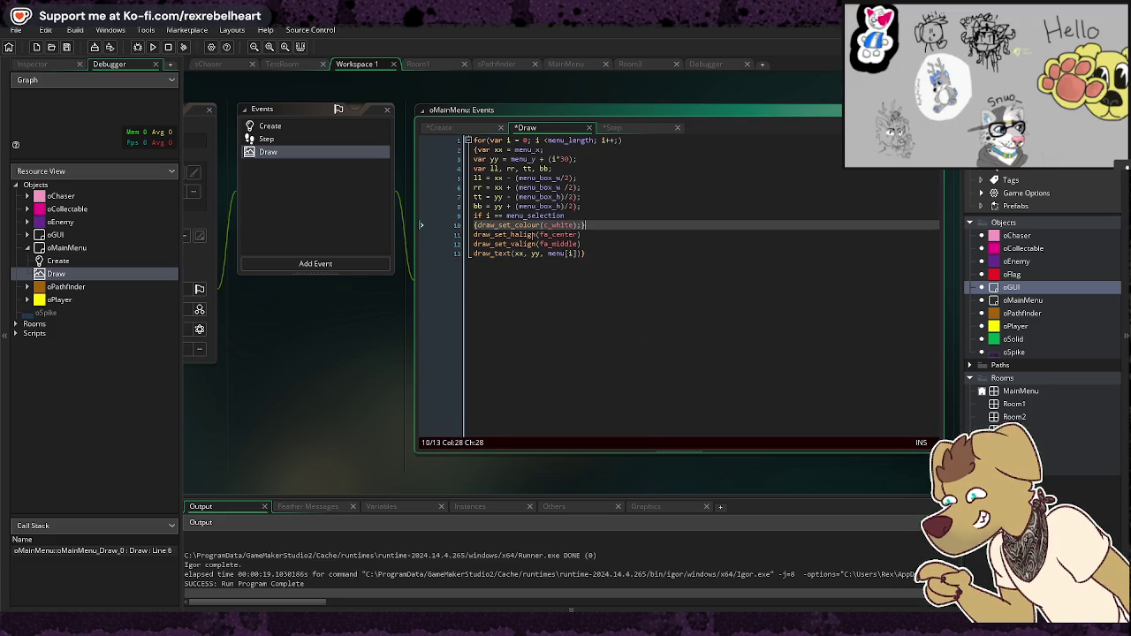
{"action": "key", "text": "Down"}
{"action": "key", "text": "Down"}
{"action": "key", "text": "Down"}
{"action": "left_click", "coordinate": [153, 47]}
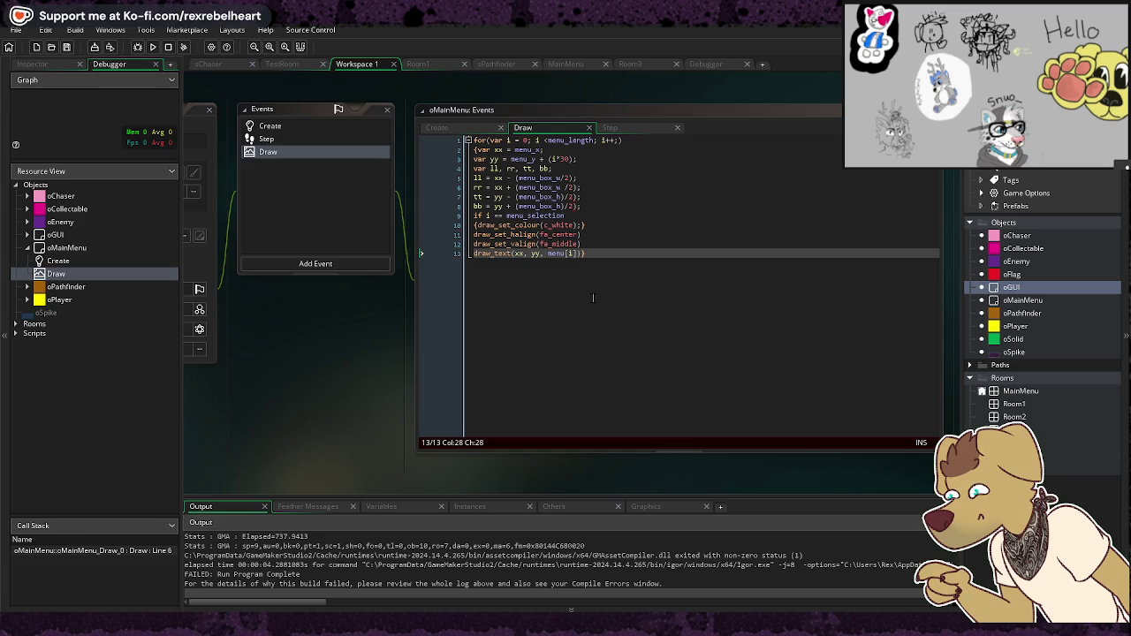
{"action": "left_click", "coordinate": [306, 506]}
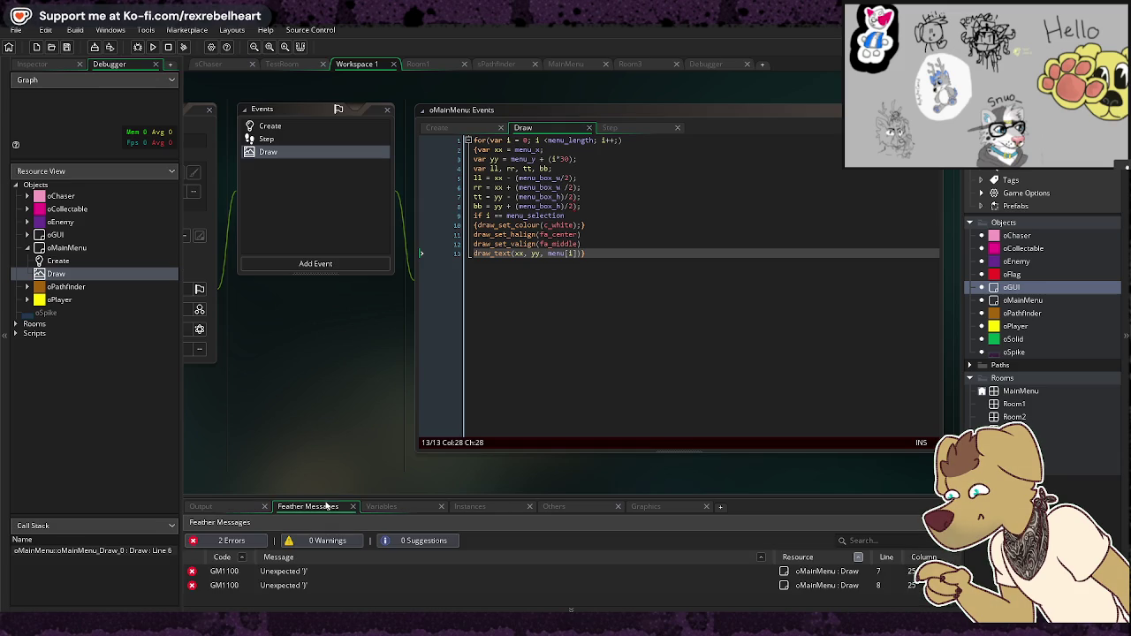
{"action": "left_click", "coordinate": [312, 572]}
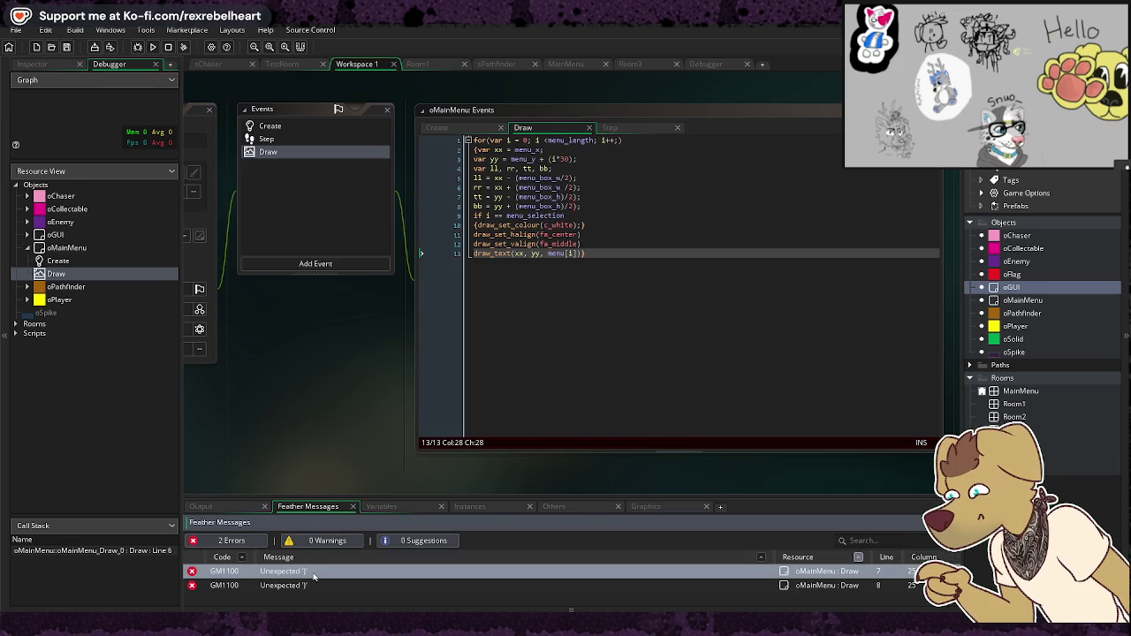
{"action": "double_click", "coordinate": [314, 572]}
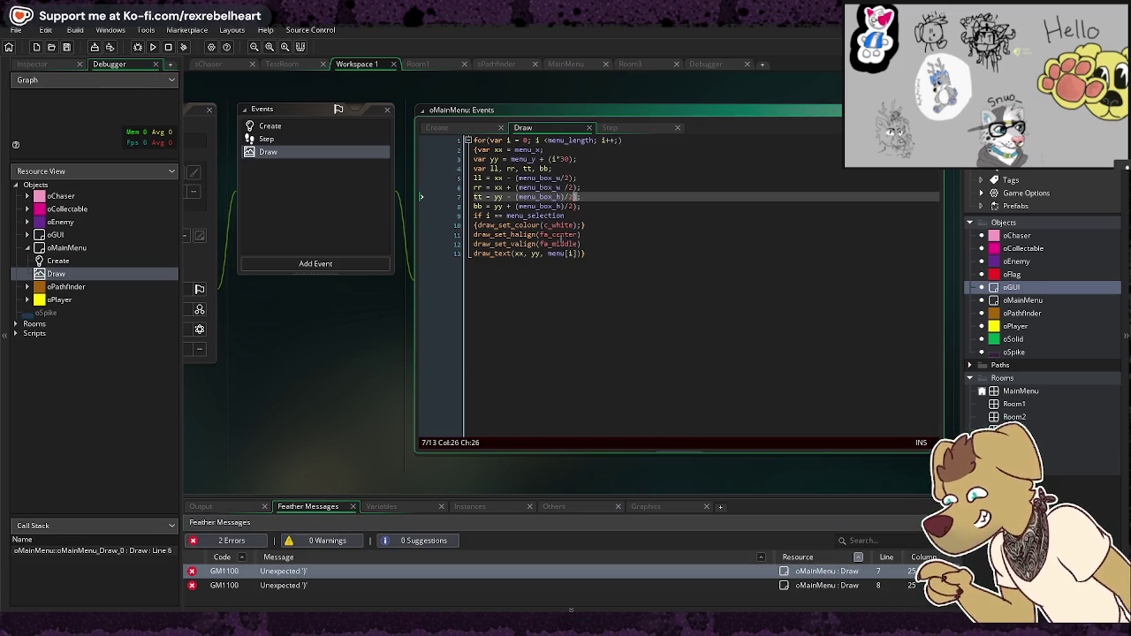
{"action": "left_click", "coordinate": [599, 234]}
{"action": "left_click", "coordinate": [580, 197]}
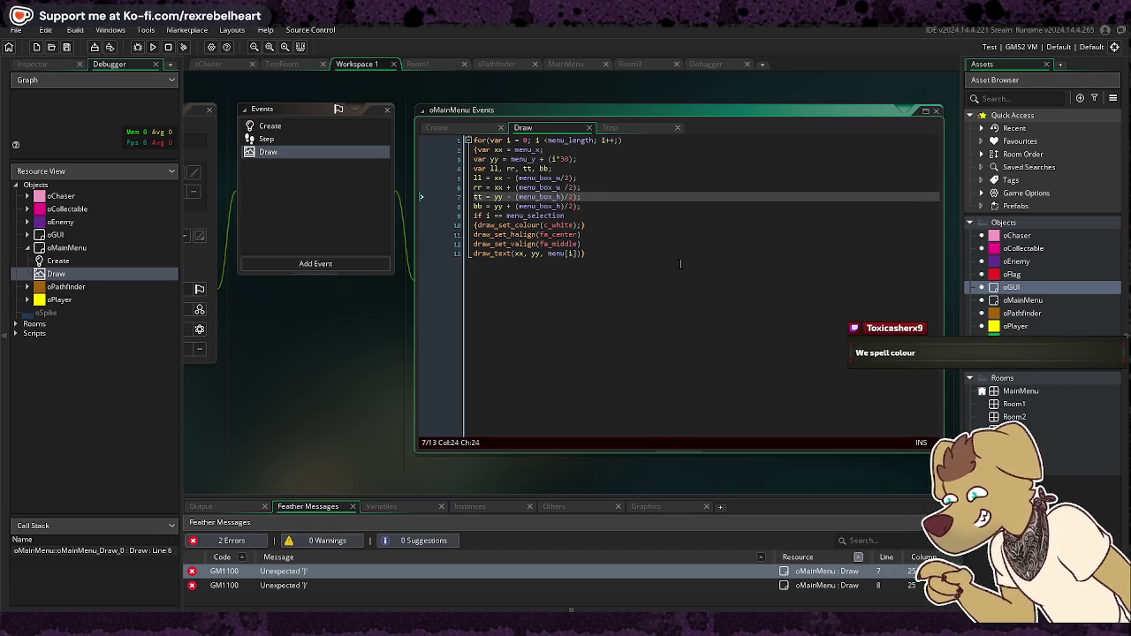
{"action": "key", "text": "BackSpace"}
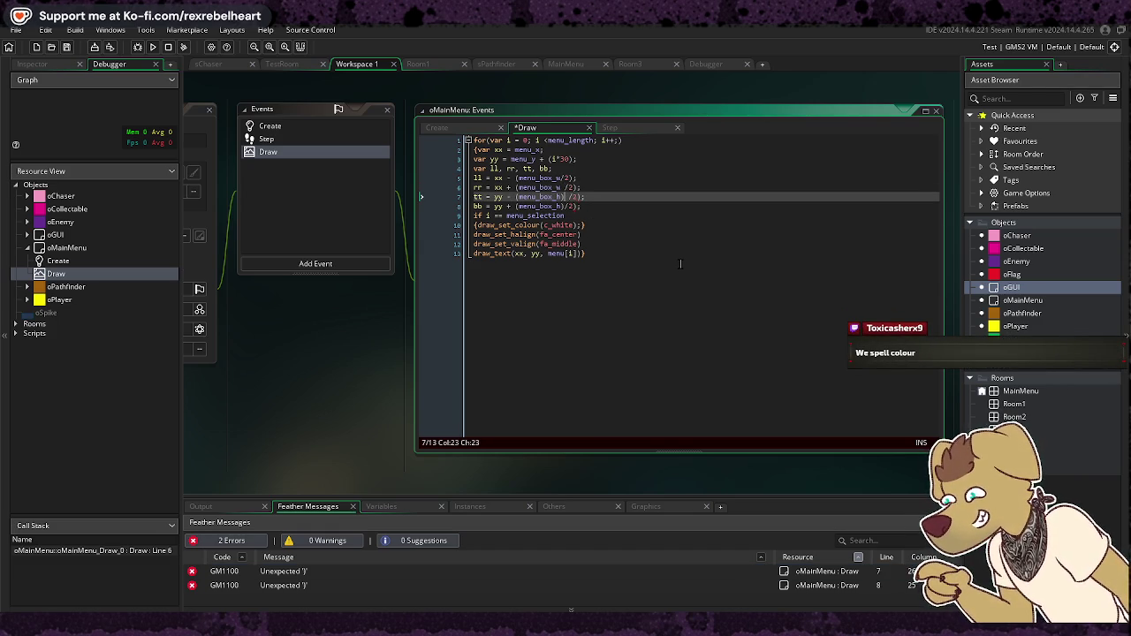
{"action": "key", "text": "Up"}
{"action": "key", "text": "Up"}
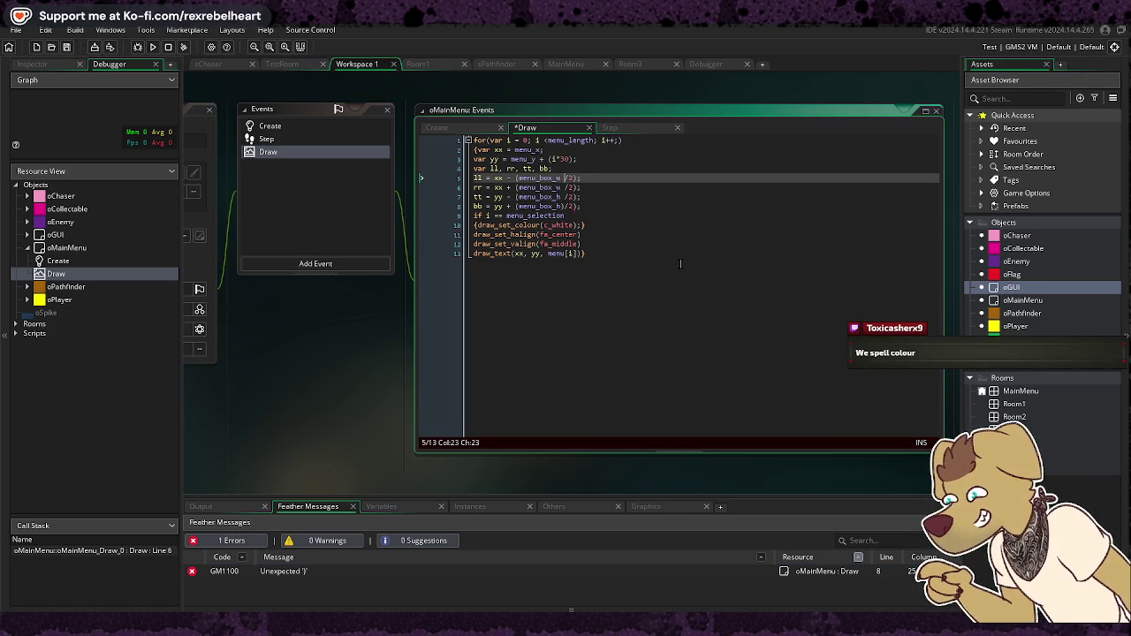
{"action": "key", "text": "Down"}
{"action": "key", "text": "Down"}
{"action": "key", "text": "Down"}
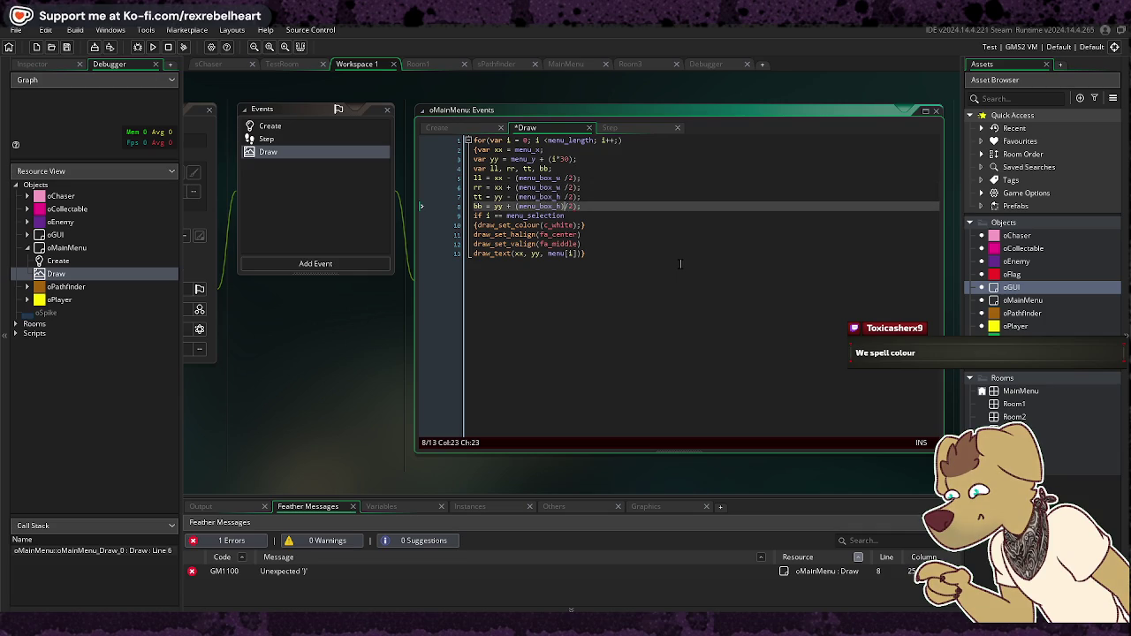
{"action": "key", "text": "Delete"}
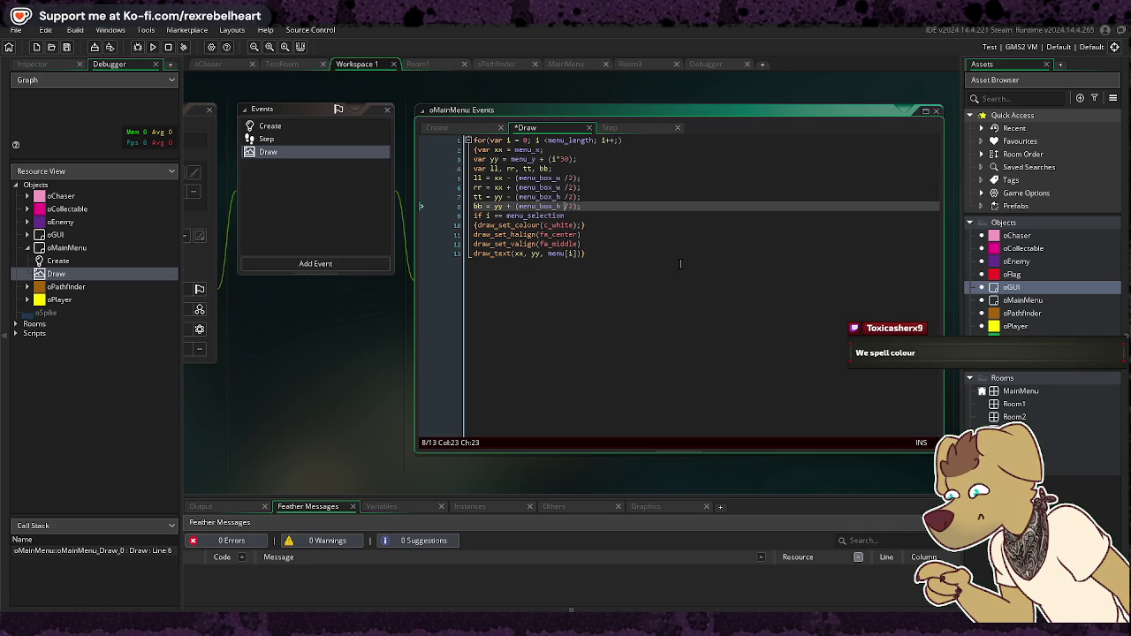
{"action": "left_click", "coordinate": [688, 300]}
{"action": "left_click", "coordinate": [153, 47]}
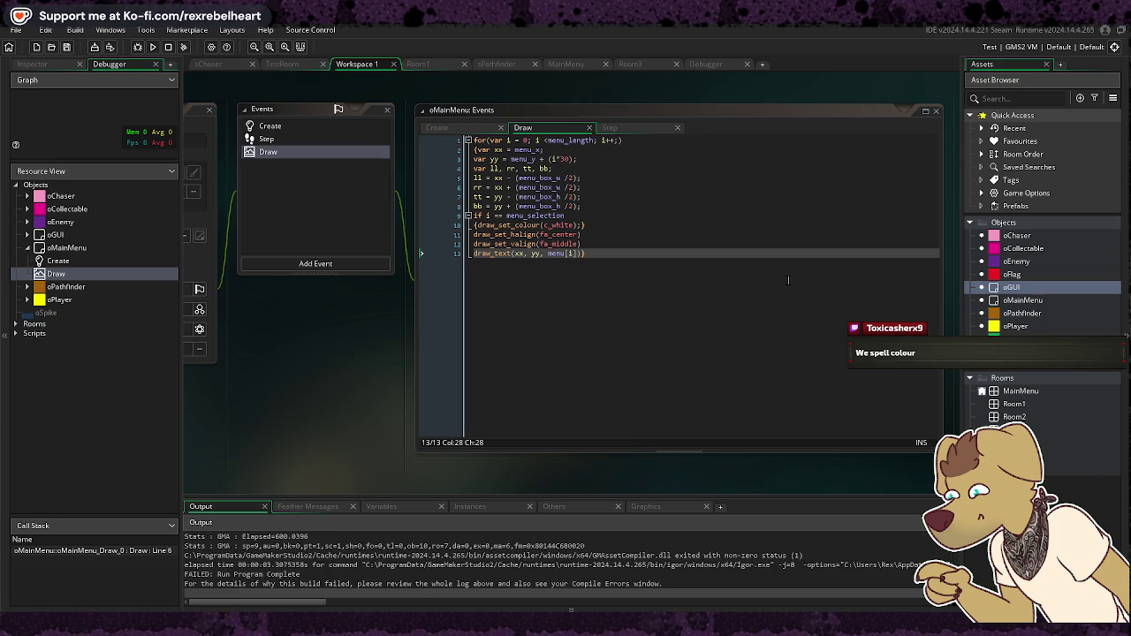
{"action": "left_click", "coordinate": [305, 507]}
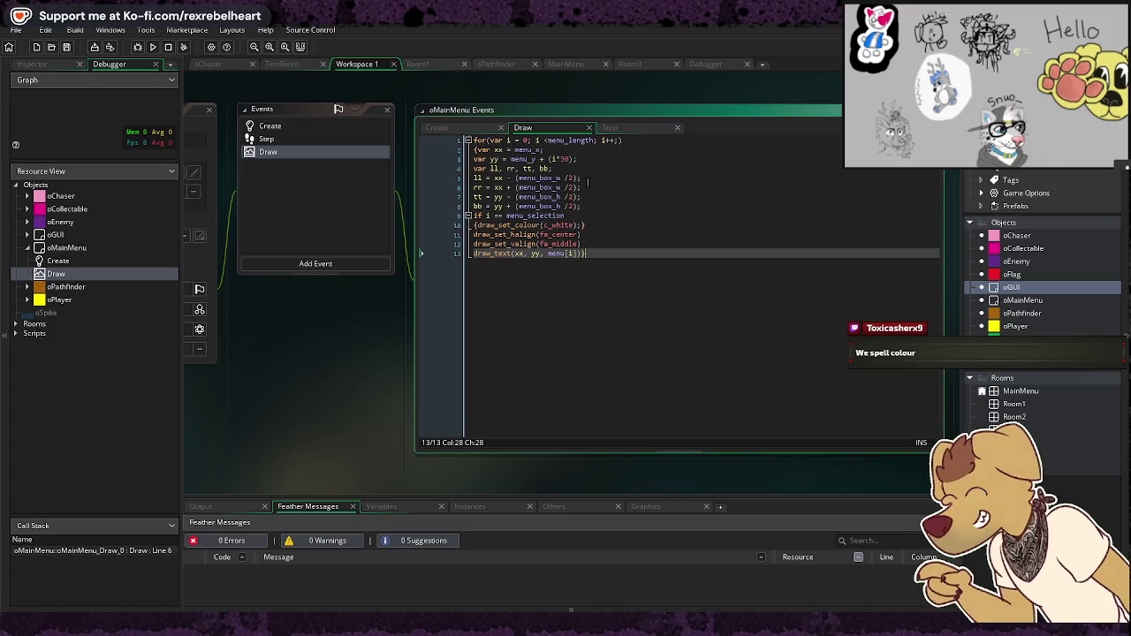
{"action": "left_click", "coordinate": [633, 205]}
{"action": "type", "text": "}"}
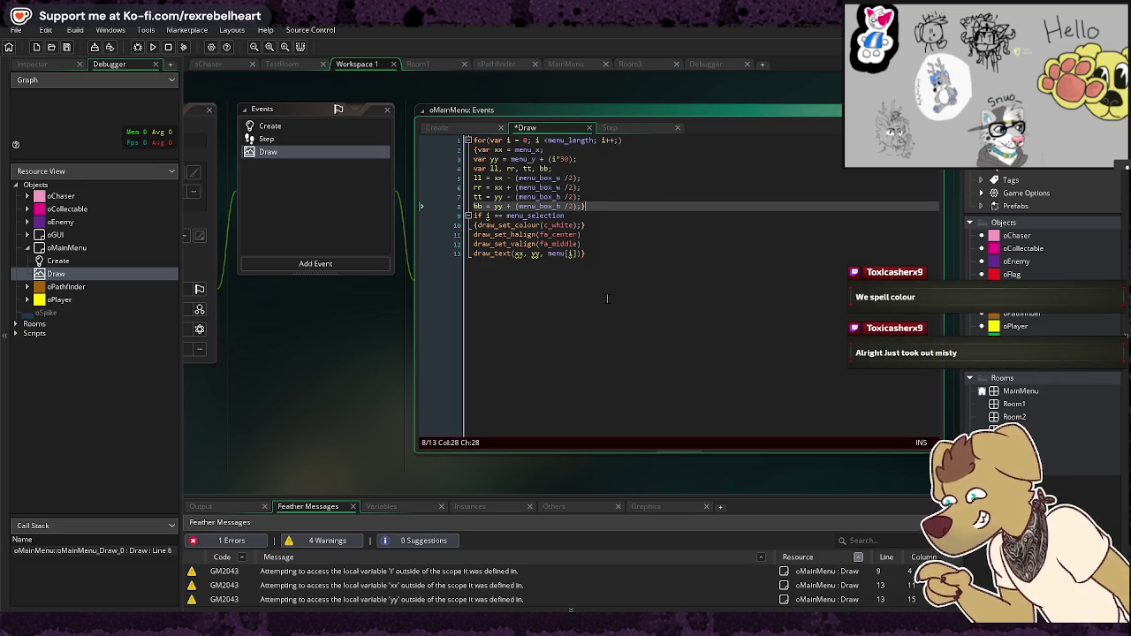
{"action": "left_click", "coordinate": [153, 46]}
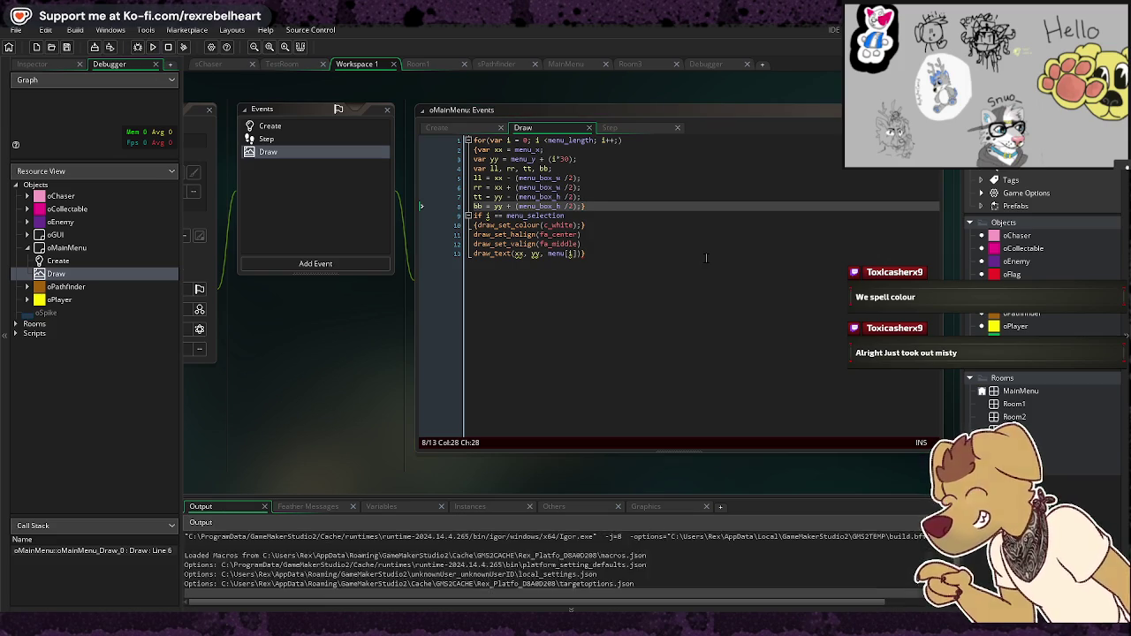
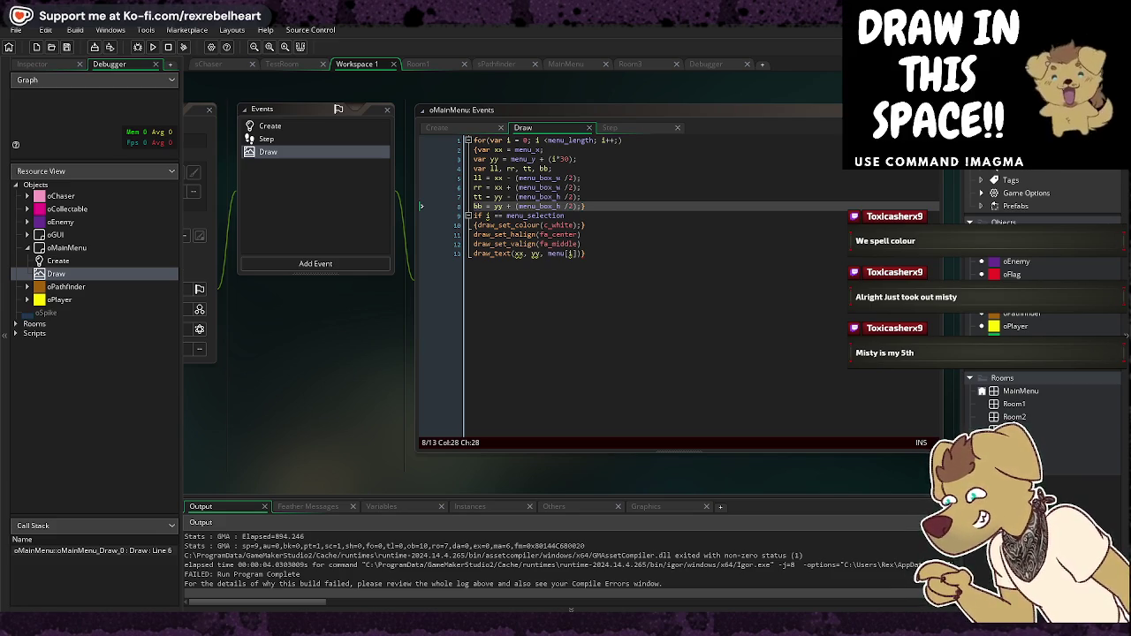
Step: Add blank lines in the Draw code after draw_set_colour and before the if statement
{"action": "left_click", "coordinate": [728, 272]}
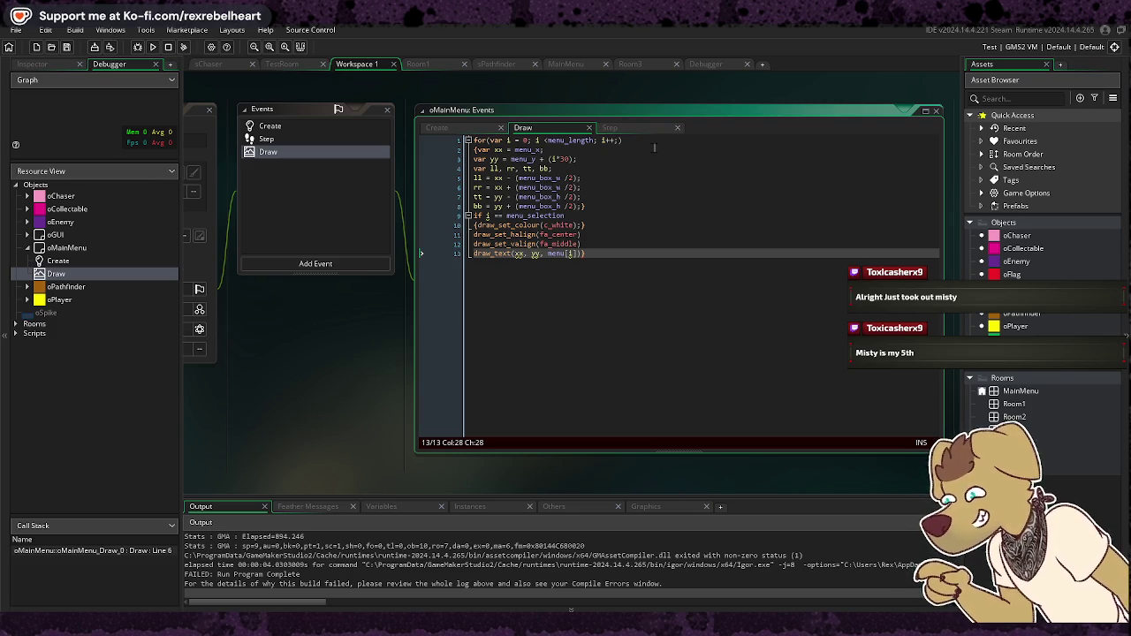
{"action": "left_click", "coordinate": [608, 165]}
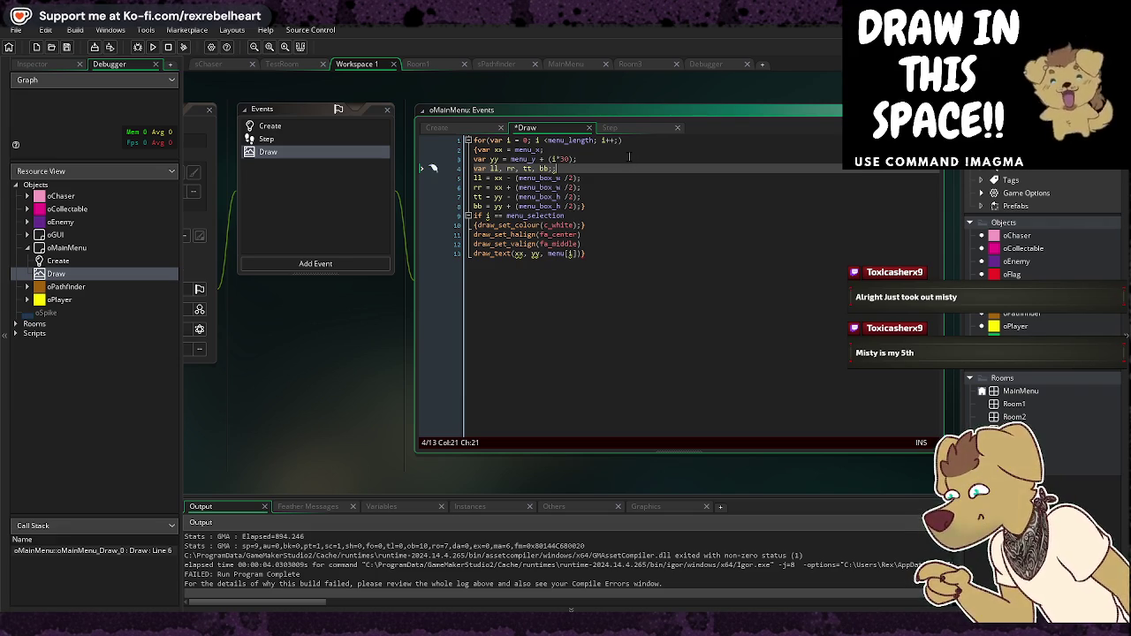
{"action": "key", "text": "Down"}
{"action": "key", "text": "Down"}
{"action": "key", "text": "Up"}
{"action": "key", "text": "Up"}
{"action": "key", "text": "Down"}
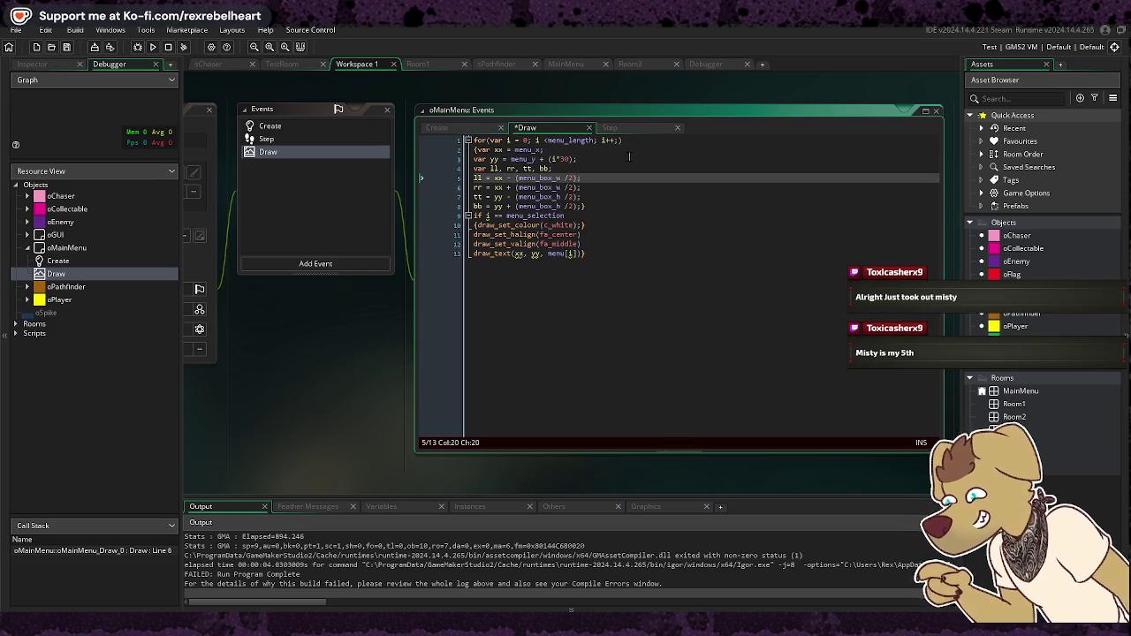
{"action": "key", "text": "Down"}
{"action": "key", "text": "Down"}
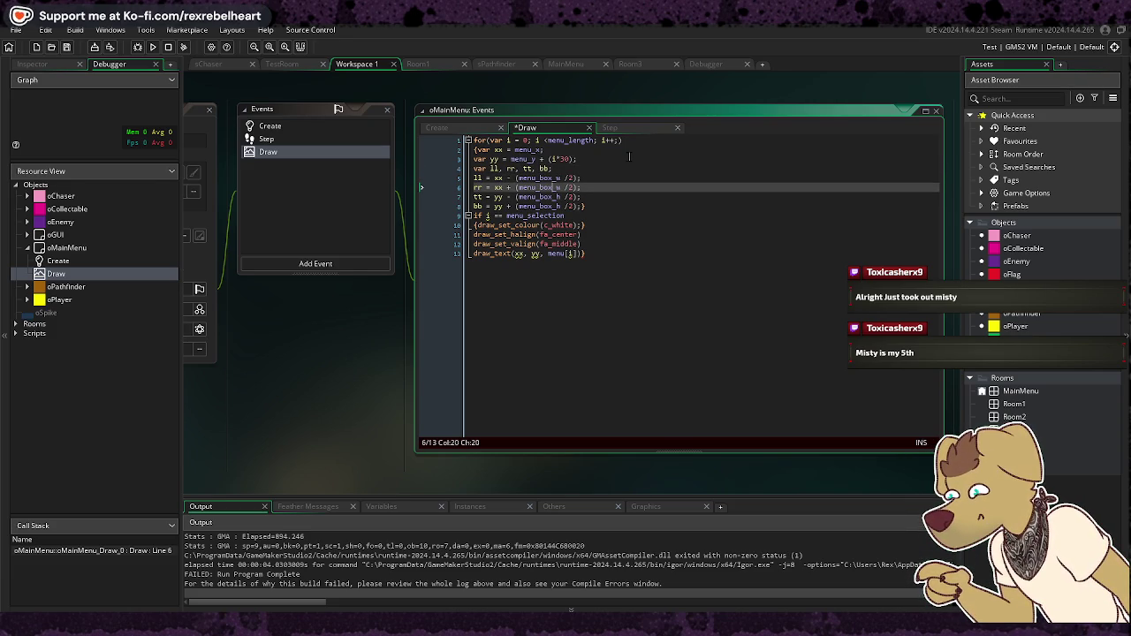
{"action": "key", "text": "Down"}
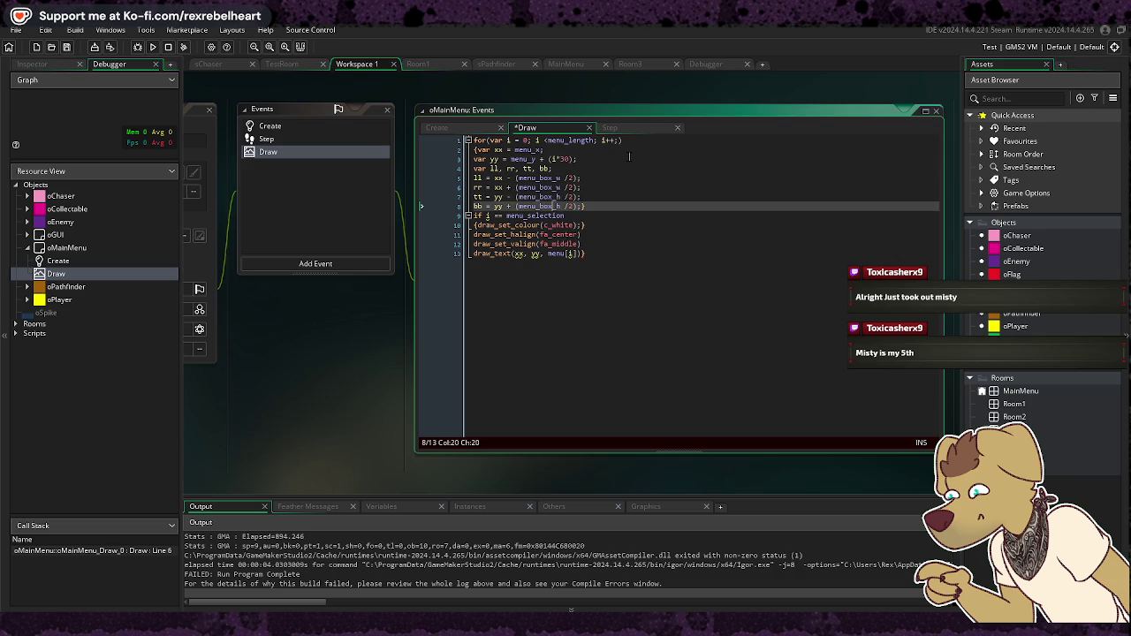
{"action": "key", "text": "Down"}
{"action": "key", "text": "Down"}
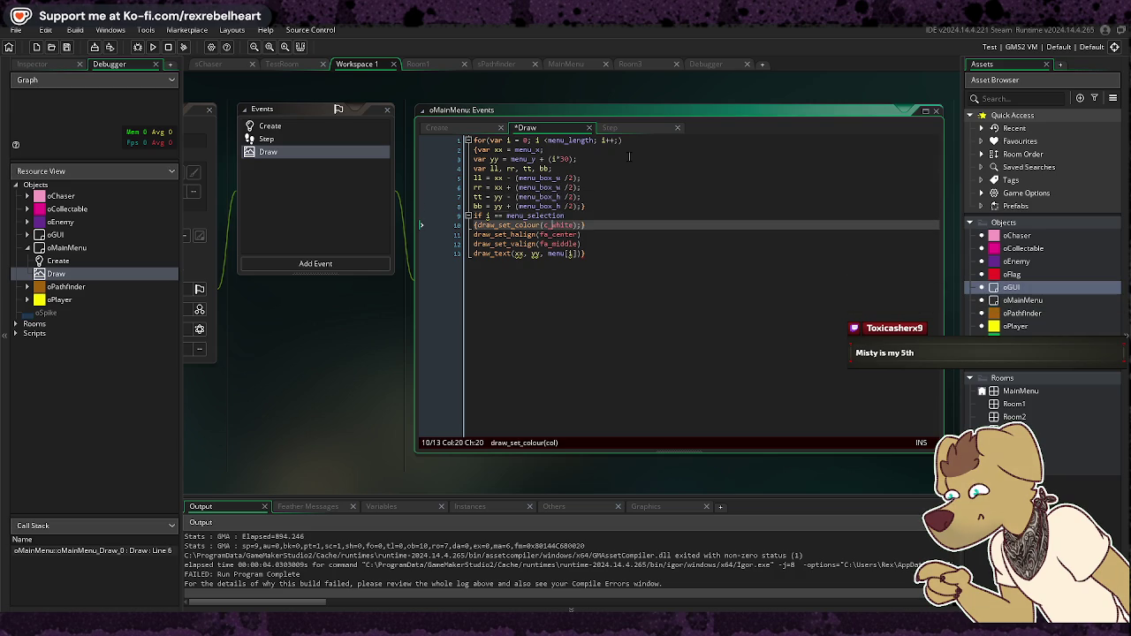
{"action": "key", "text": "Up"}
{"action": "key", "text": "Down"}
{"action": "key", "text": "Down"}
{"action": "key", "text": "Down"}
{"action": "key", "text": "Down"}
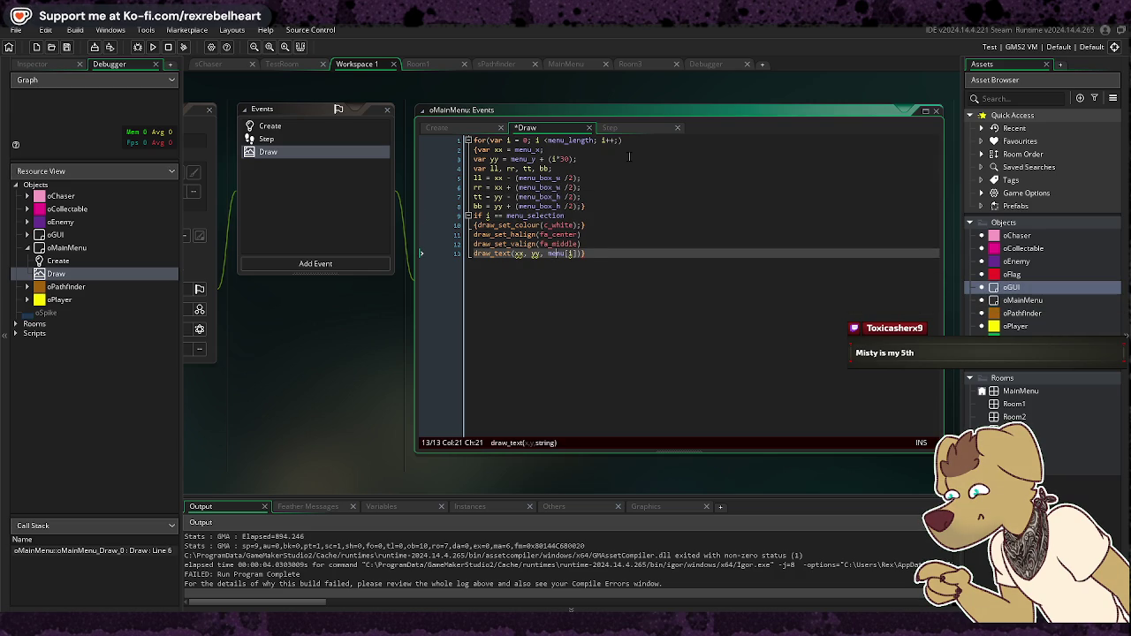
{"action": "key", "text": "End"}
{"action": "key", "text": "Up"}
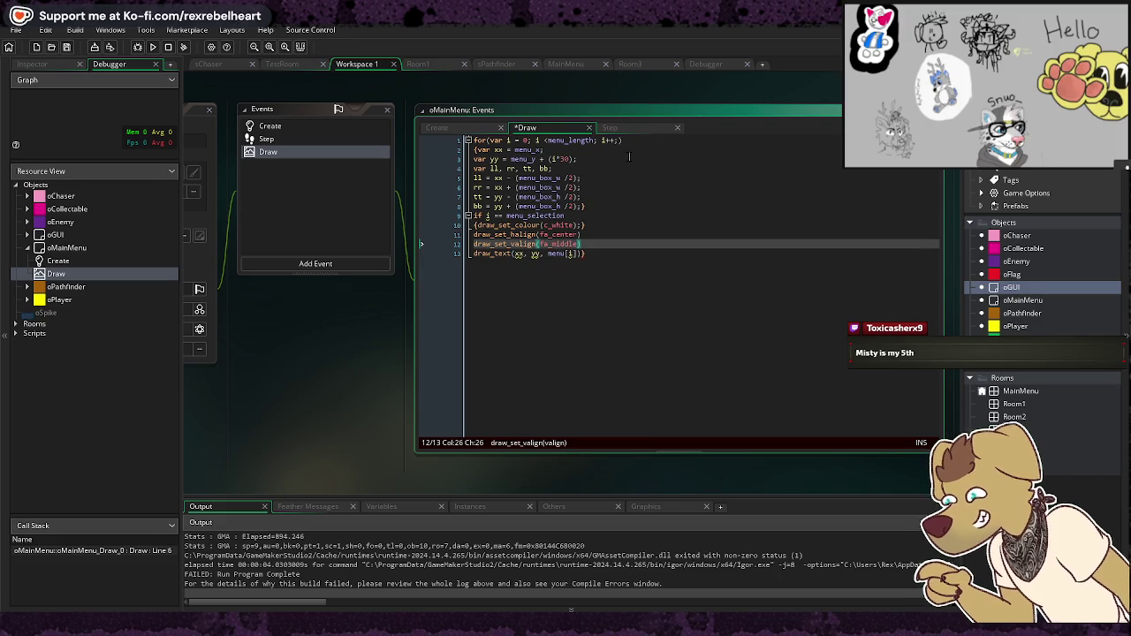
{"action": "key", "text": "Up"}
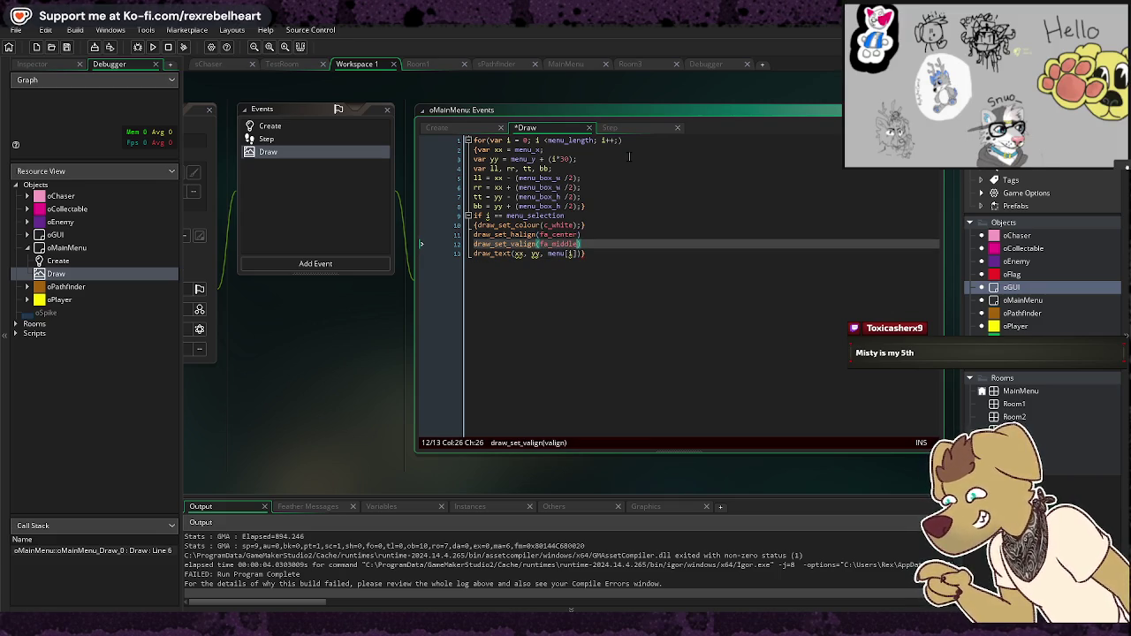
{"action": "key", "text": "Up"}
{"action": "key", "text": "Home"}
{"action": "key", "text": "Right"}
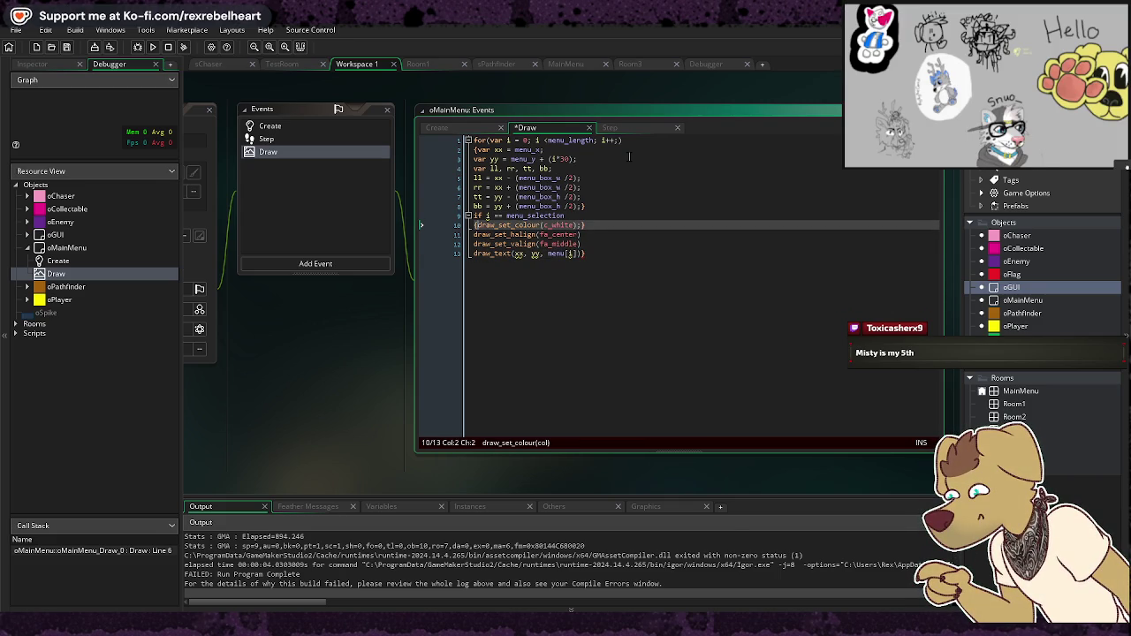
{"action": "key", "text": "Down"}
{"action": "key", "text": "Up"}
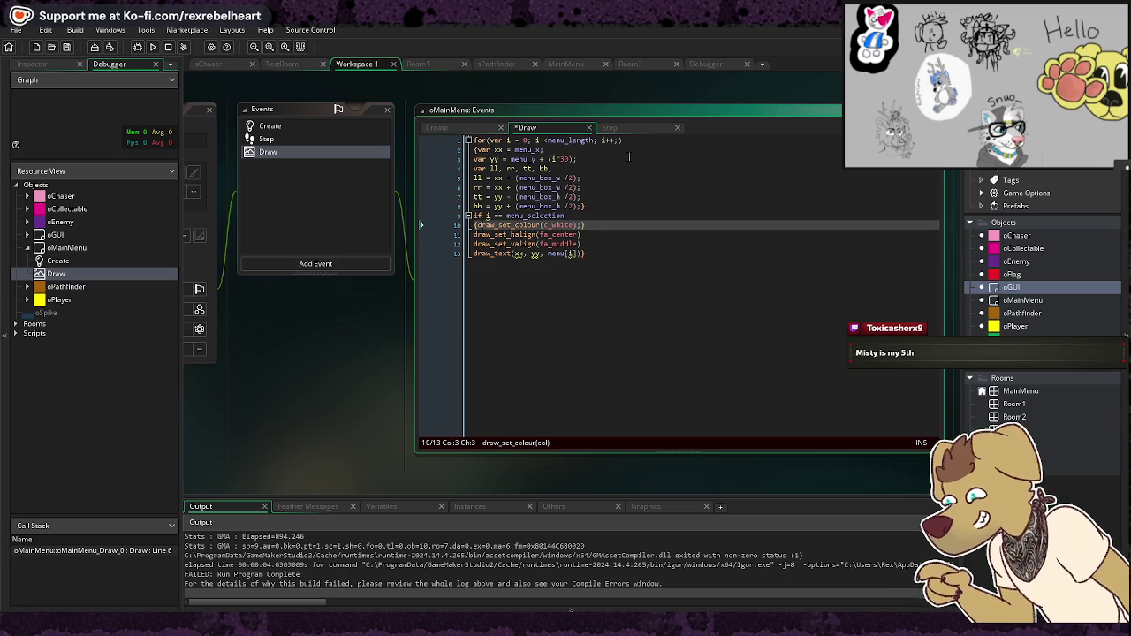
{"action": "key", "text": "Right"}
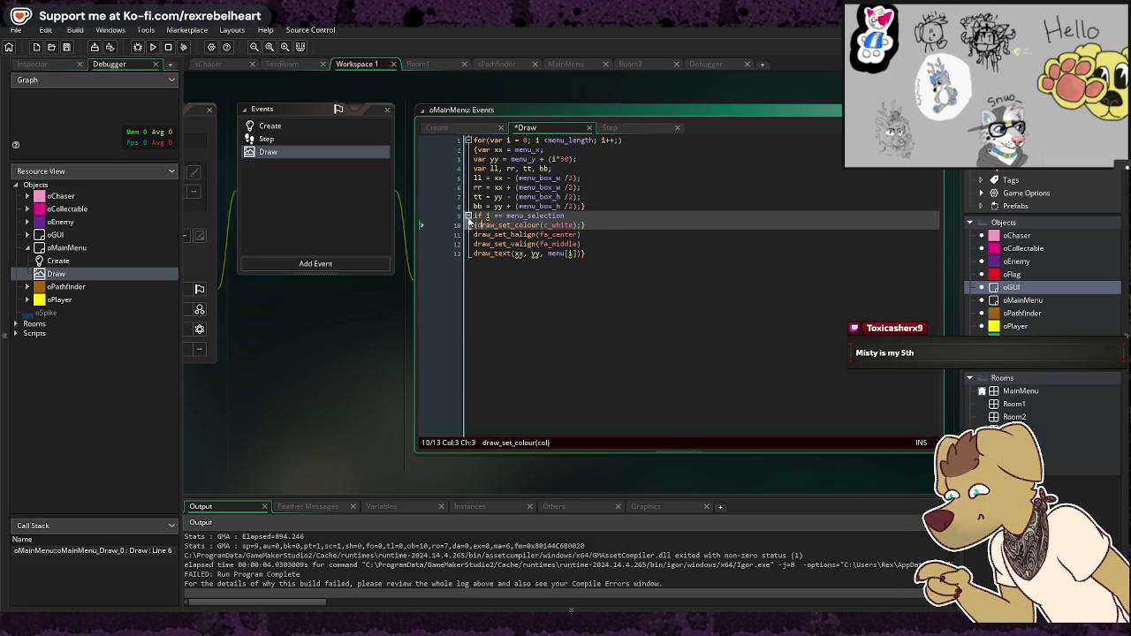
{"action": "left_click", "coordinate": [642, 222]}
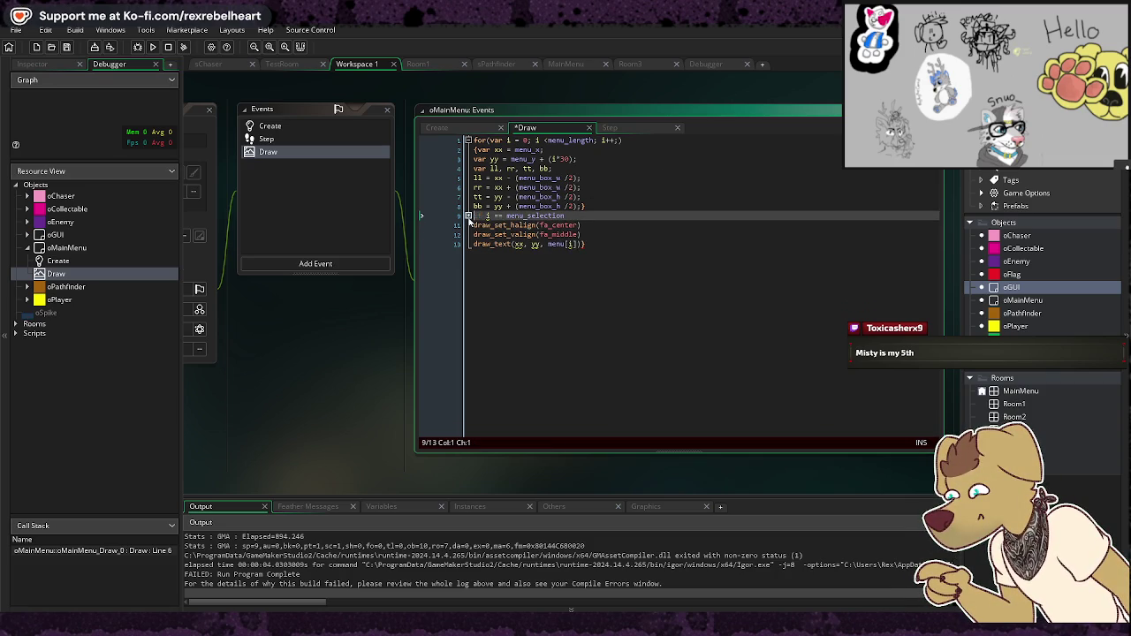
{"action": "key", "text": "Return"}
{"action": "left_click", "coordinate": [622, 198]}
{"action": "left_click", "coordinate": [622, 205]}
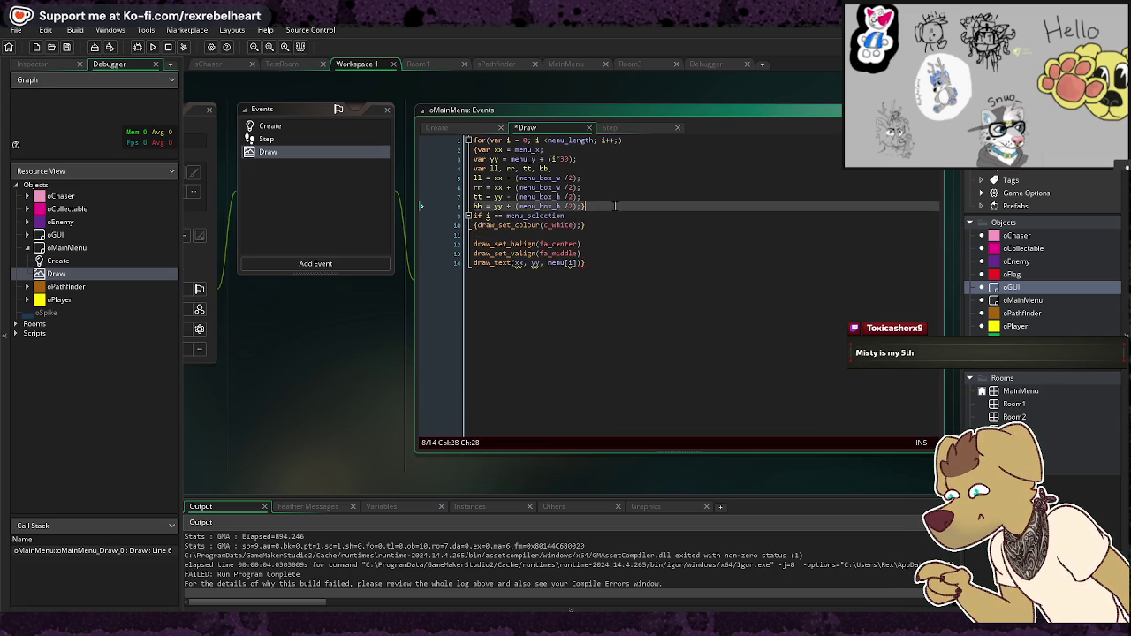
{"action": "key", "text": "Return"}
Step: Save and rebuild the game, then review the Feather list showing 1 error and 4 warnings
{"action": "left_click", "coordinate": [793, 380]}
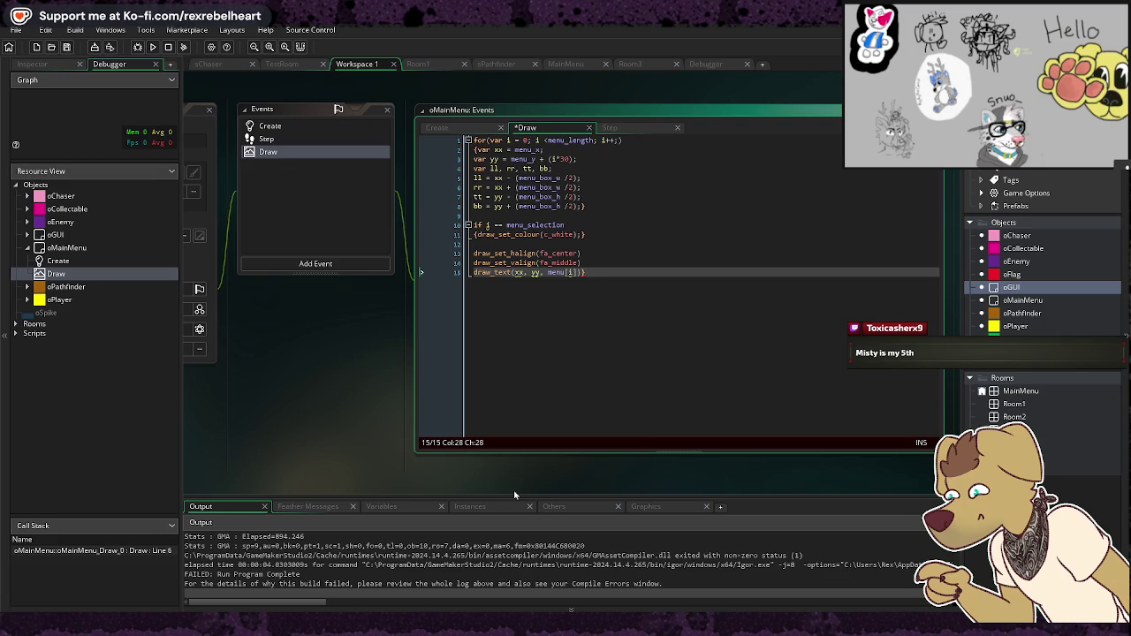
{"action": "left_click", "coordinate": [152, 47]}
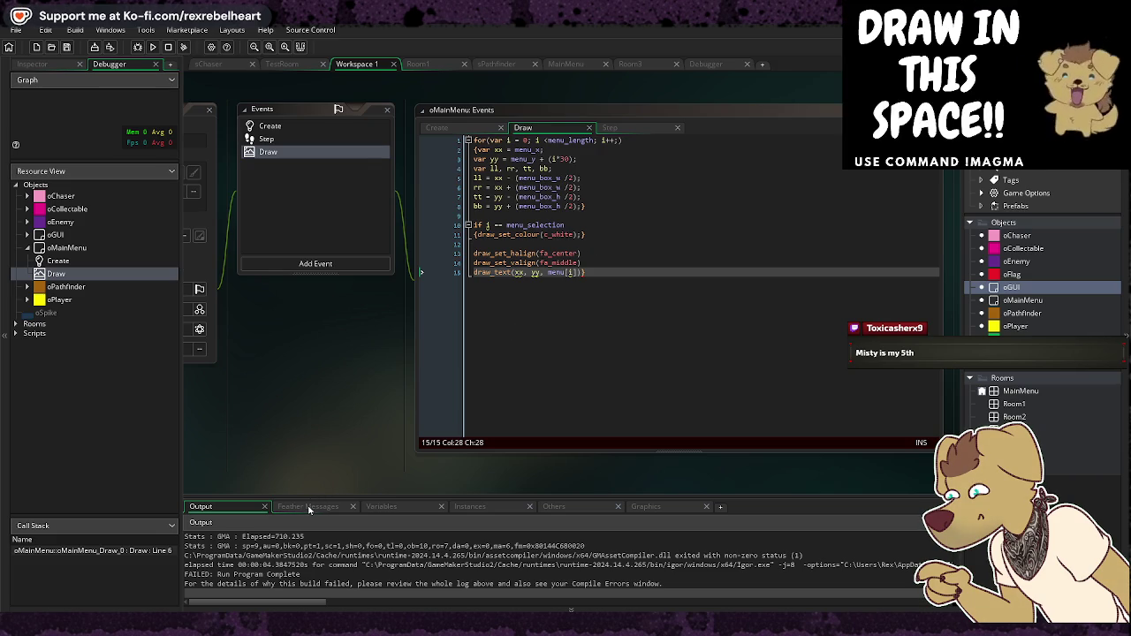
{"action": "left_click", "coordinate": [307, 506]}
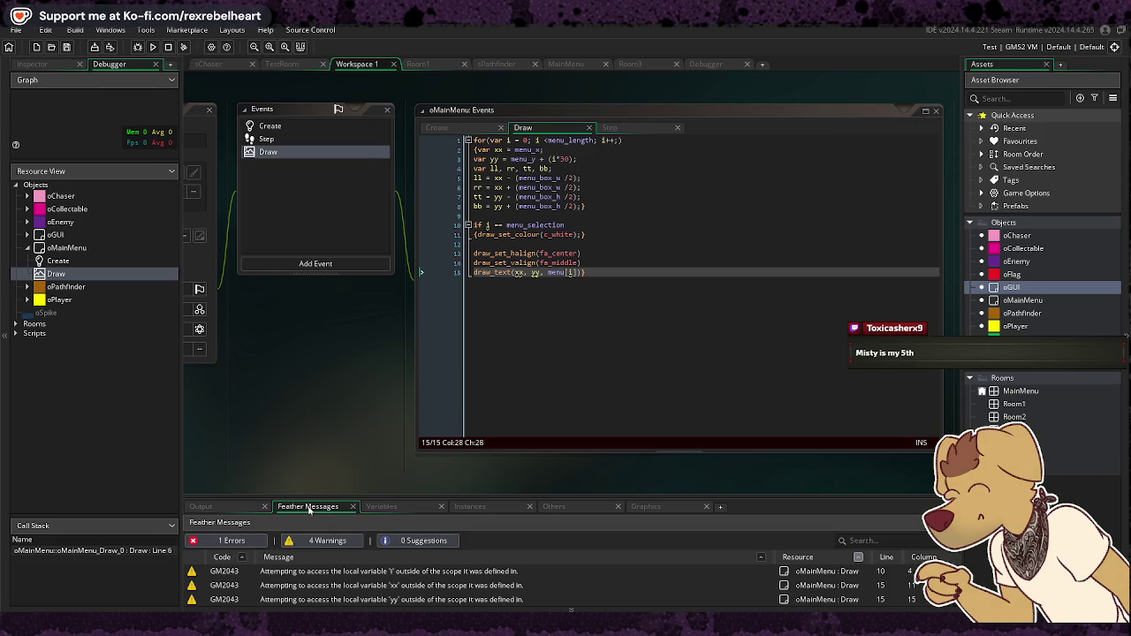
Step: Go to the first warning's code and undo the extra closing braces ending the loop early
{"action": "double_click", "coordinate": [374, 572]}
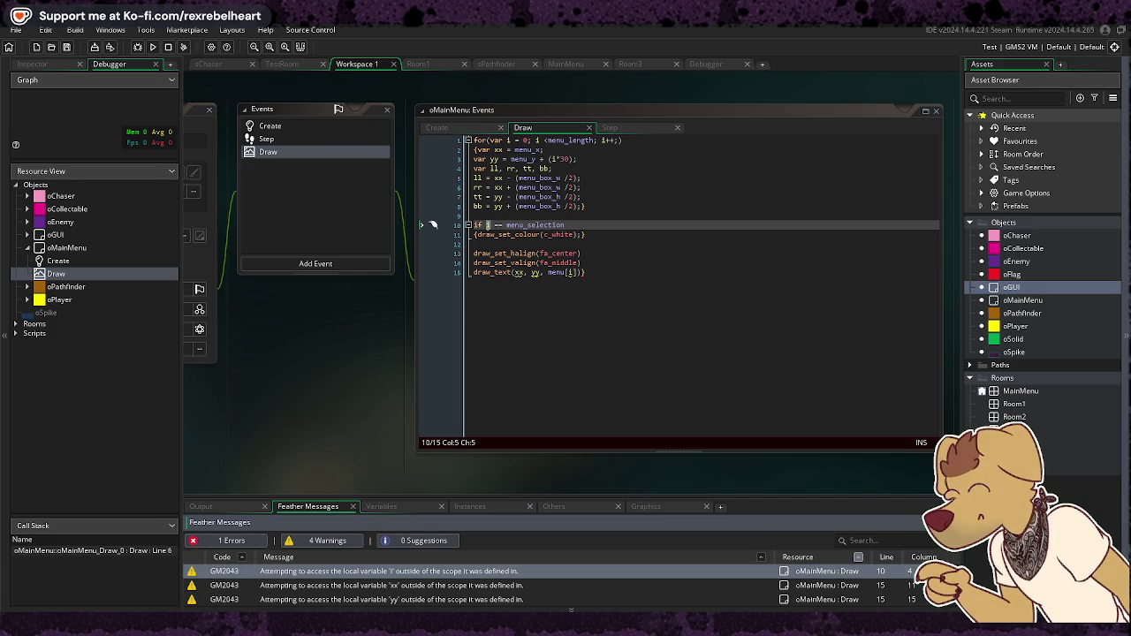
{"action": "key", "text": "ctrl+z"}
{"action": "key", "text": "ctrl+z"}
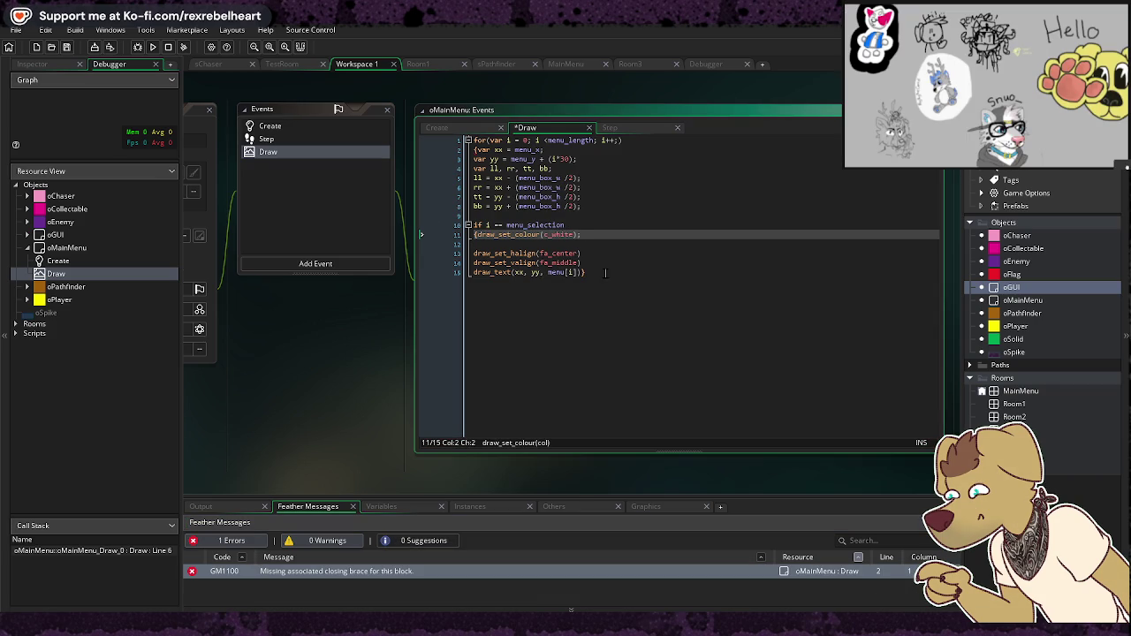
{"action": "left_click", "coordinate": [606, 273]}
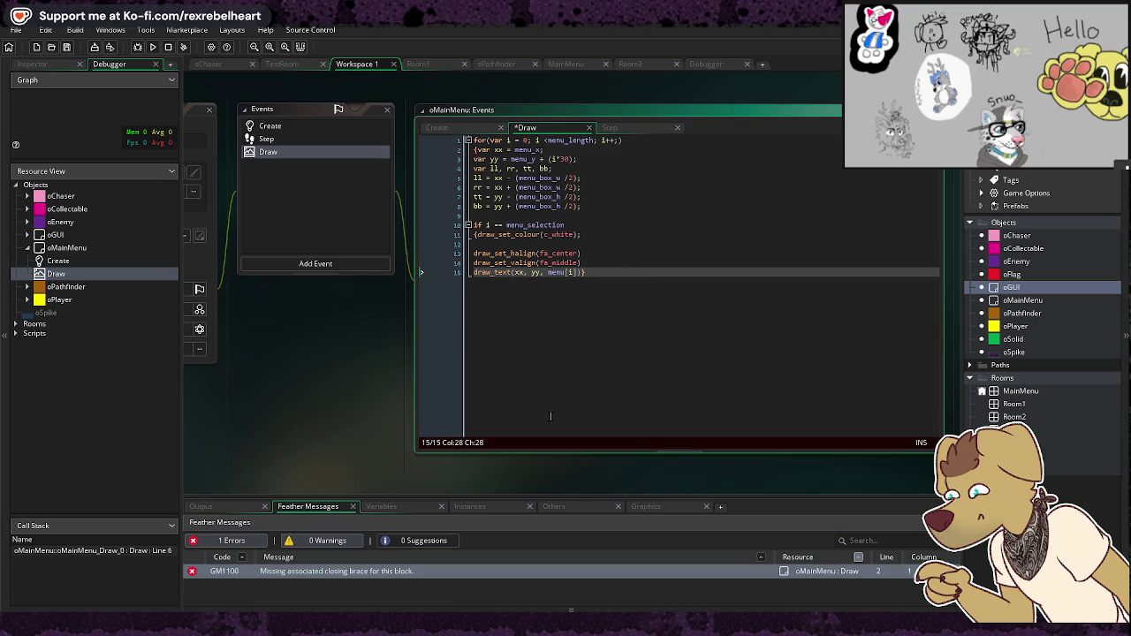
Step: Go to the missing-brace error and delete the stray { before draw_set_colour
{"action": "double_click", "coordinate": [411, 573]}
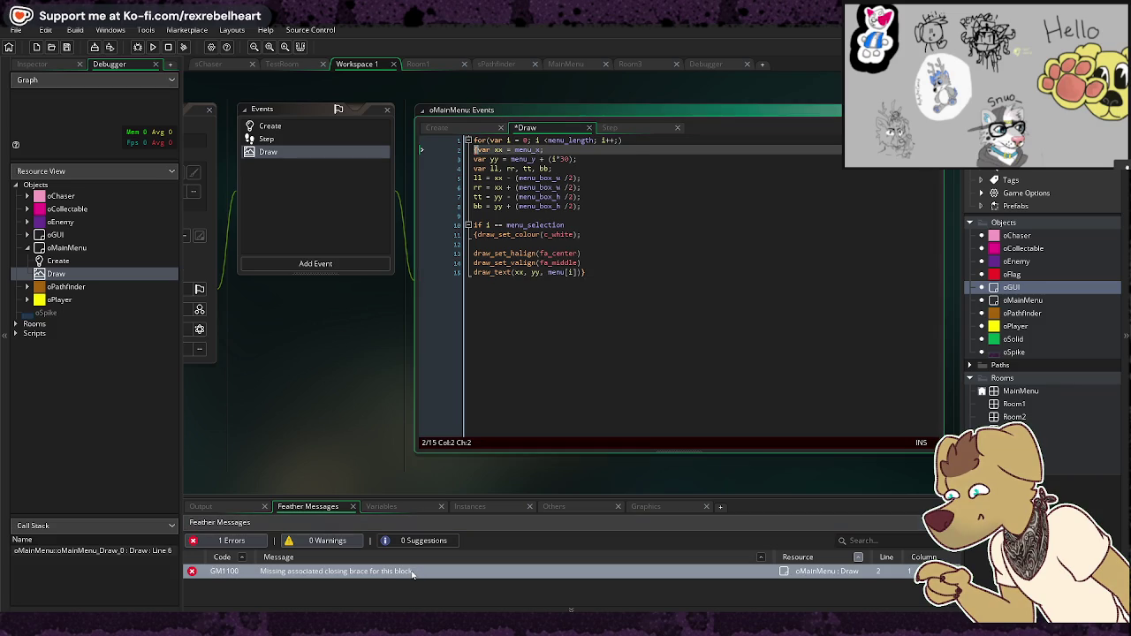
{"action": "left_click", "coordinate": [471, 244]}
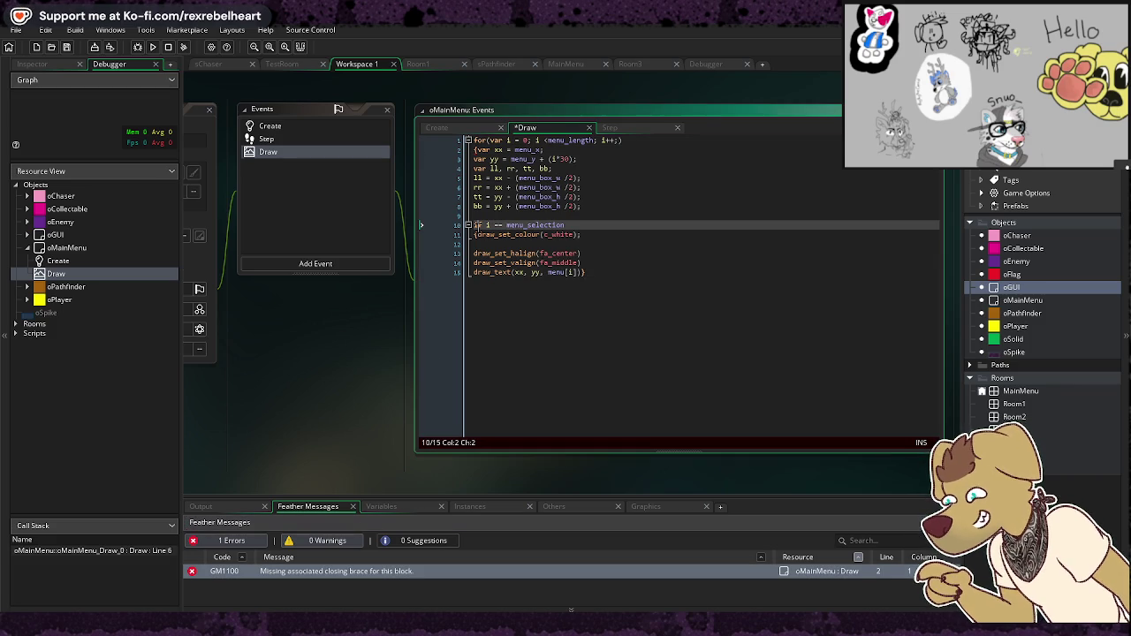
{"action": "left_click", "coordinate": [607, 207]}
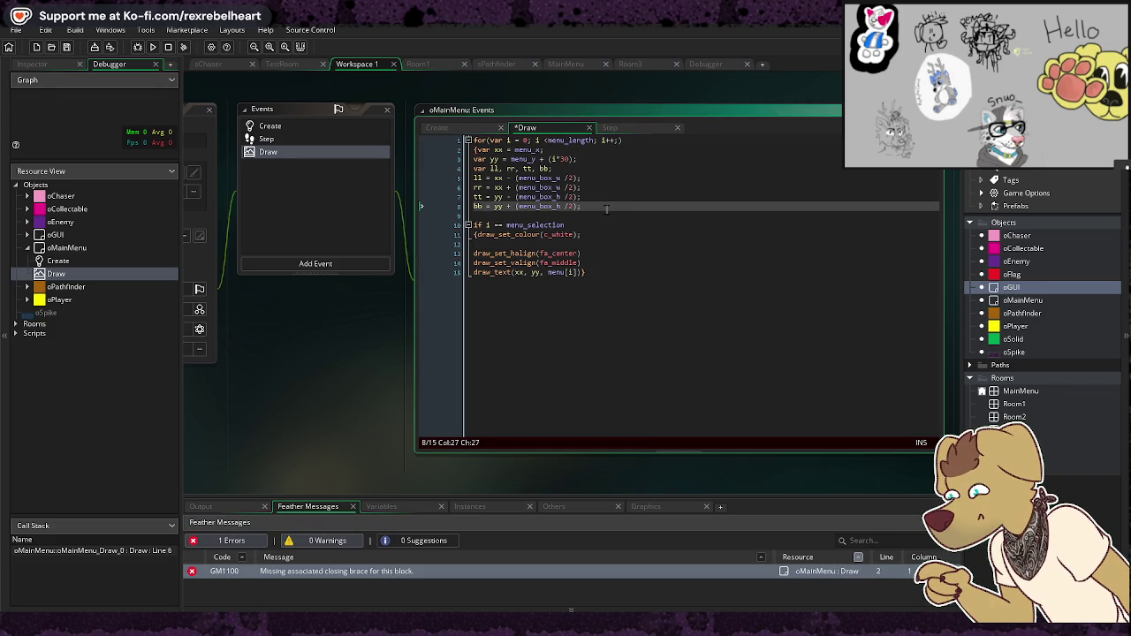
{"action": "key", "text": "Down"}
{"action": "key", "text": "Down"}
{"action": "key", "text": "Down"}
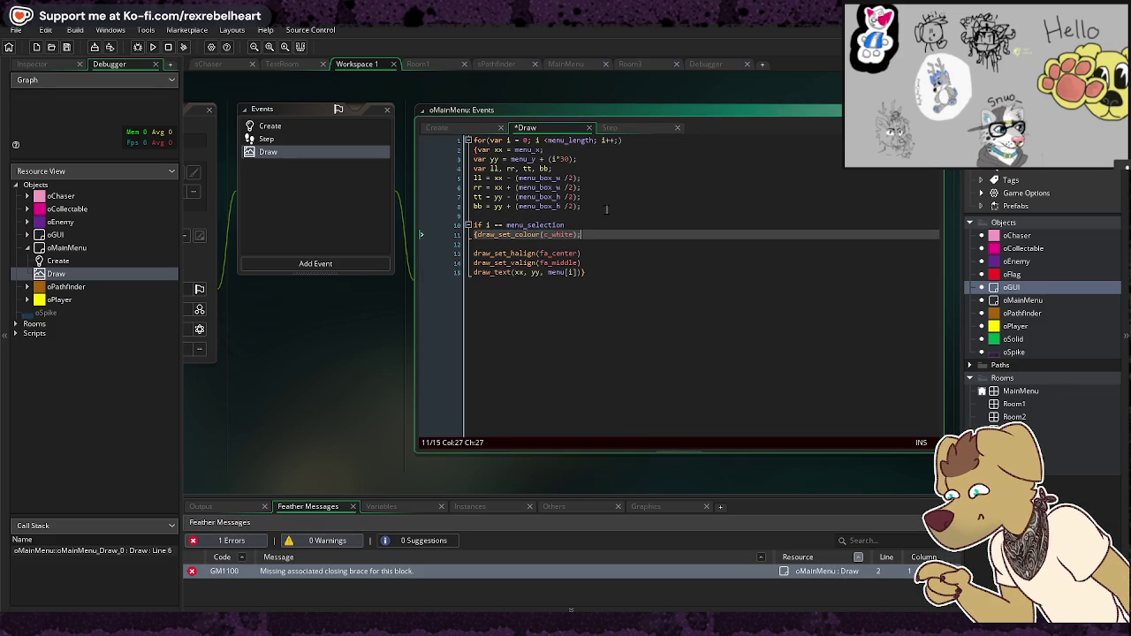
{"action": "key", "text": "Left"}
{"action": "key", "text": "Left"}
{"action": "key", "text": "Left"}
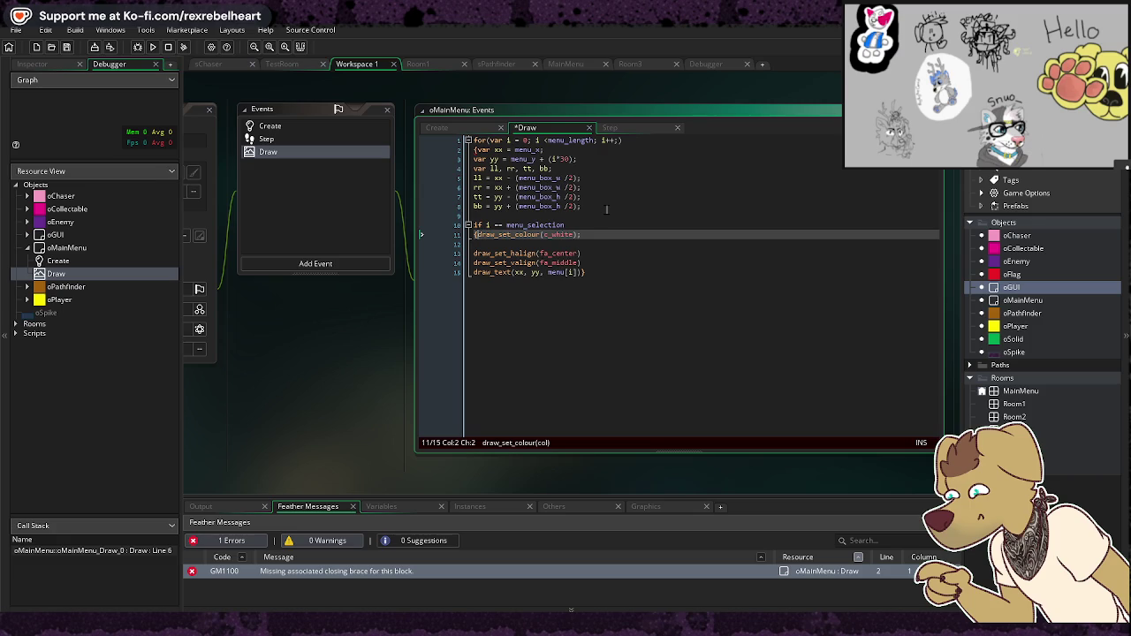
{"action": "key", "text": "BackSpace"}
{"action": "key", "text": "Down"}
{"action": "key", "text": "Down"}
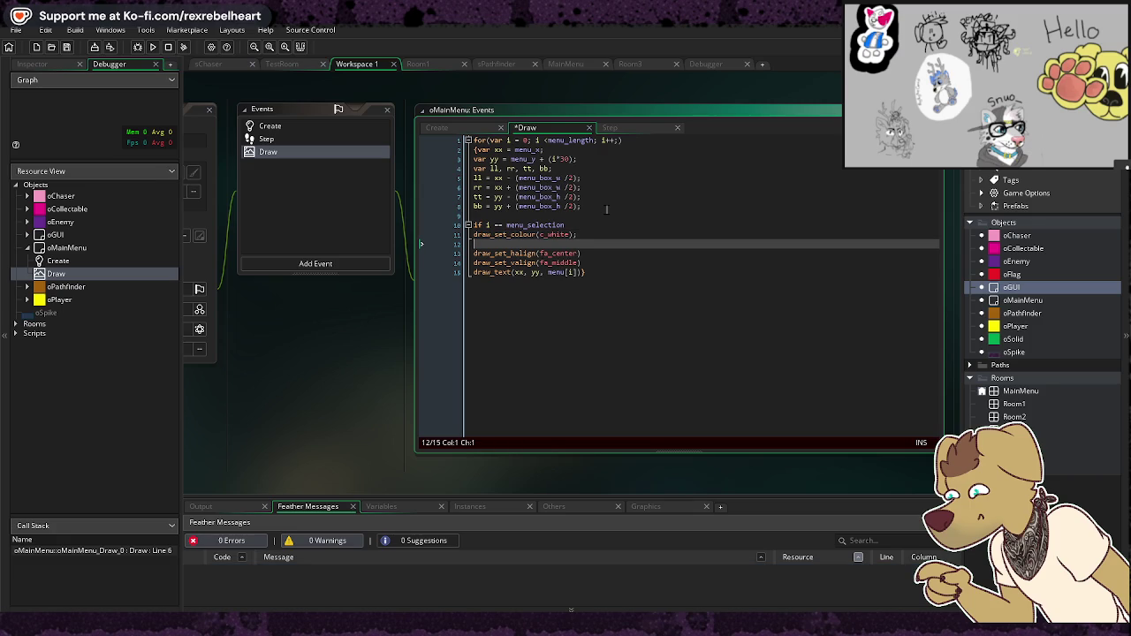
{"action": "key", "text": "Down"}
{"action": "key", "text": "Down"}
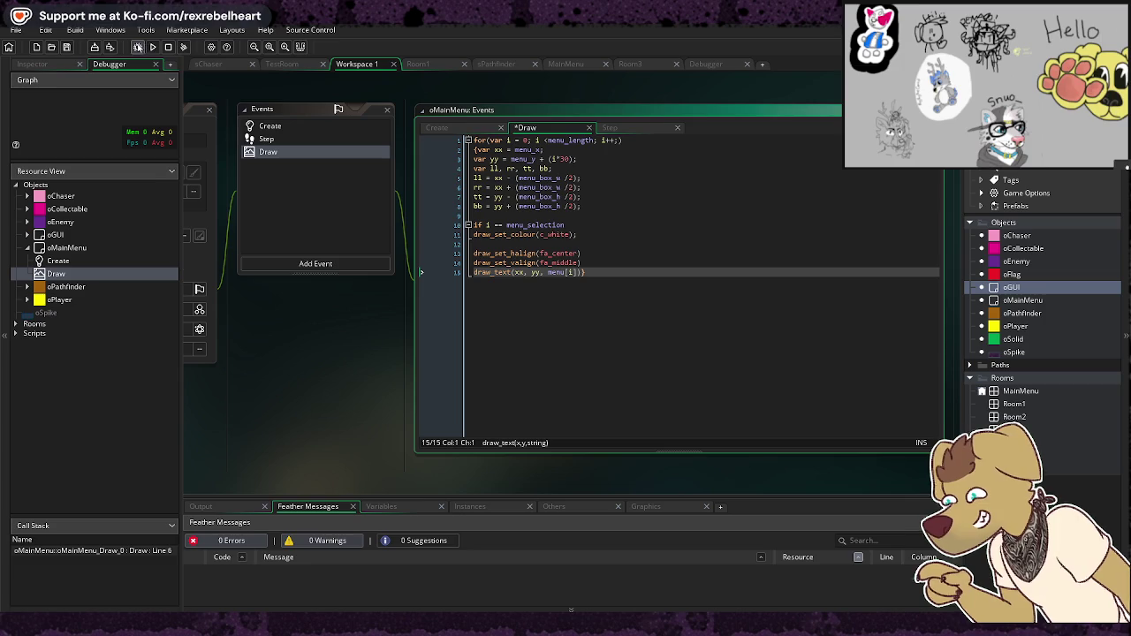
{"action": "left_click", "coordinate": [152, 47]}
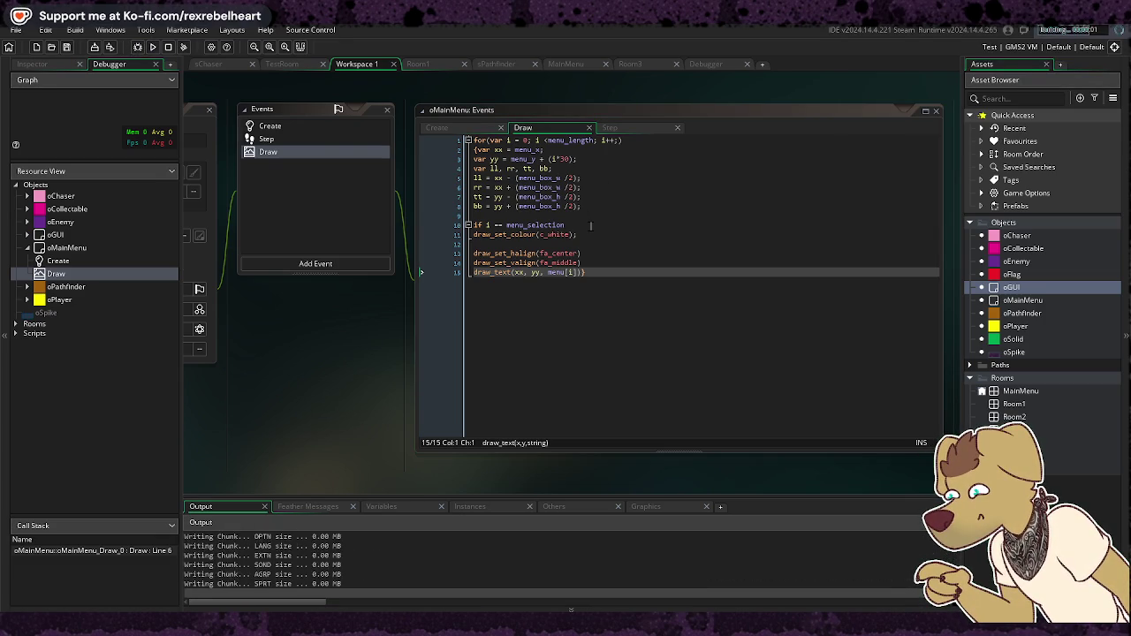
{"action": "left_click", "coordinate": [307, 506]}
{"action": "left_click", "coordinate": [217, 511]}
{"action": "scroll", "coordinate": [354, 557], "scroll_direction": "down", "scroll_amount": 2}
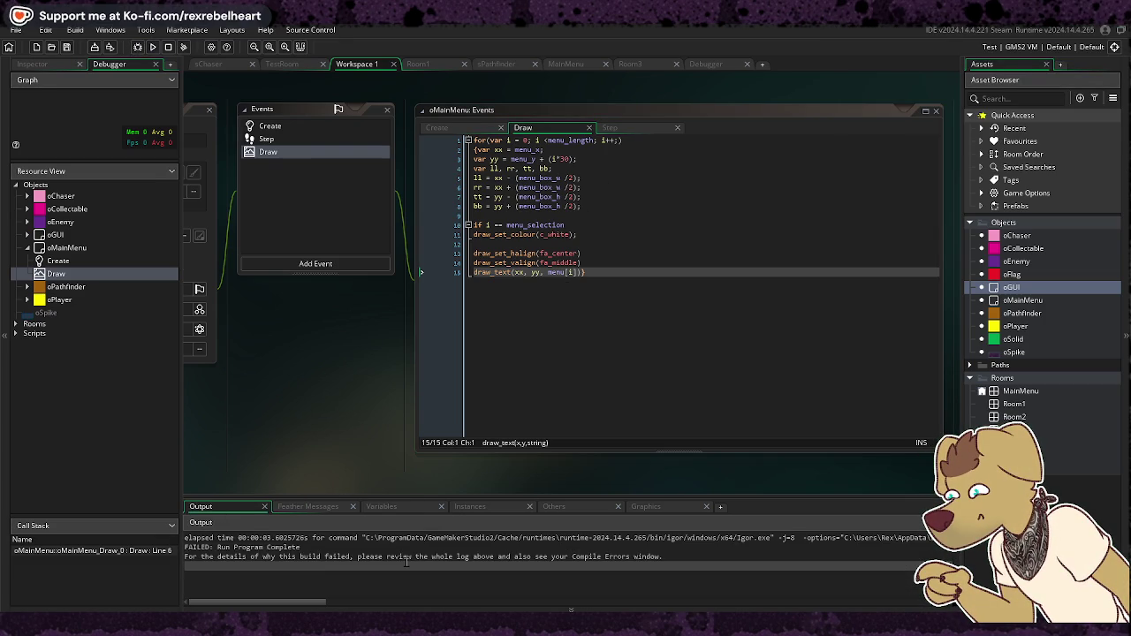
{"action": "scroll", "coordinate": [353, 557], "scroll_direction": "up", "scroll_amount": 2}
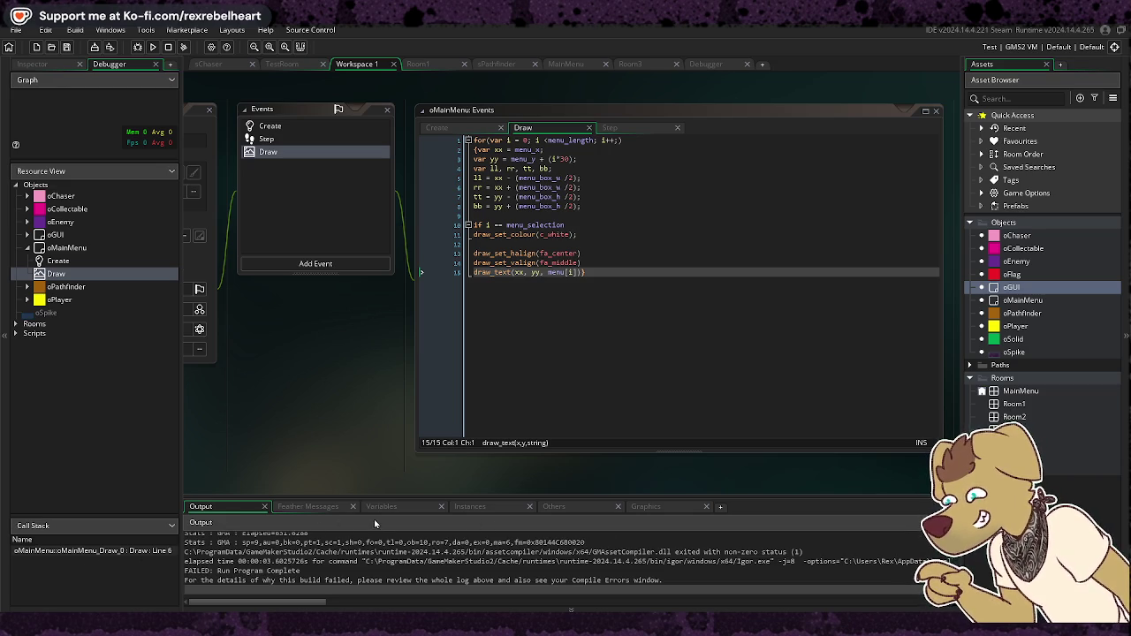
{"action": "left_click", "coordinate": [307, 507]}
{"action": "left_click", "coordinate": [383, 506]}
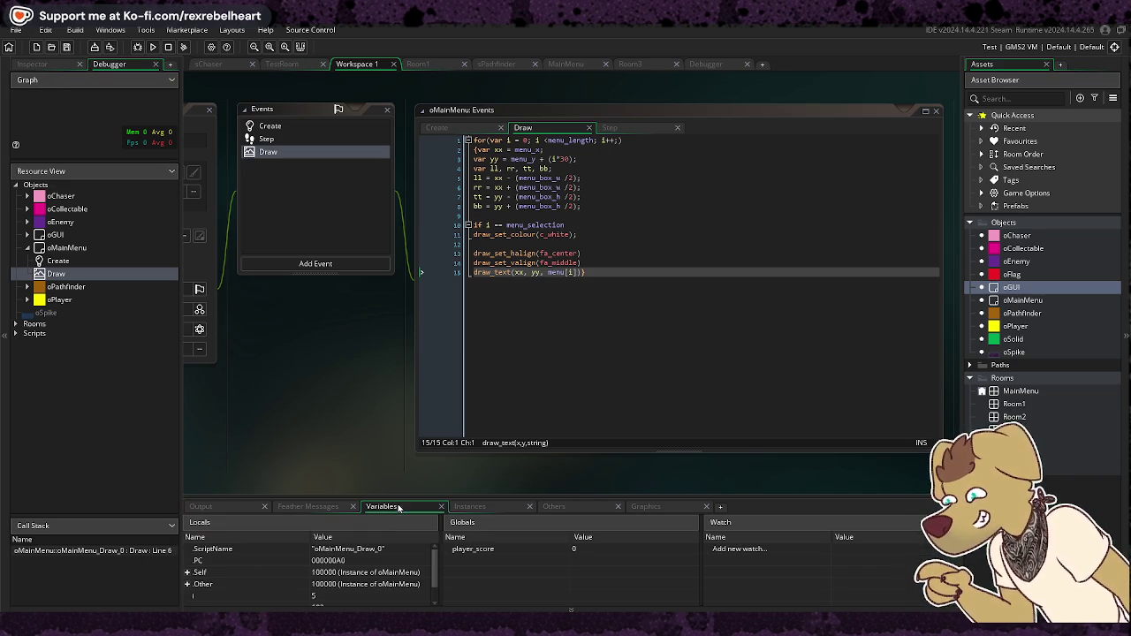
{"action": "left_click", "coordinate": [505, 507]}
{"action": "left_click", "coordinate": [646, 506]}
{"action": "left_click", "coordinate": [200, 506]}
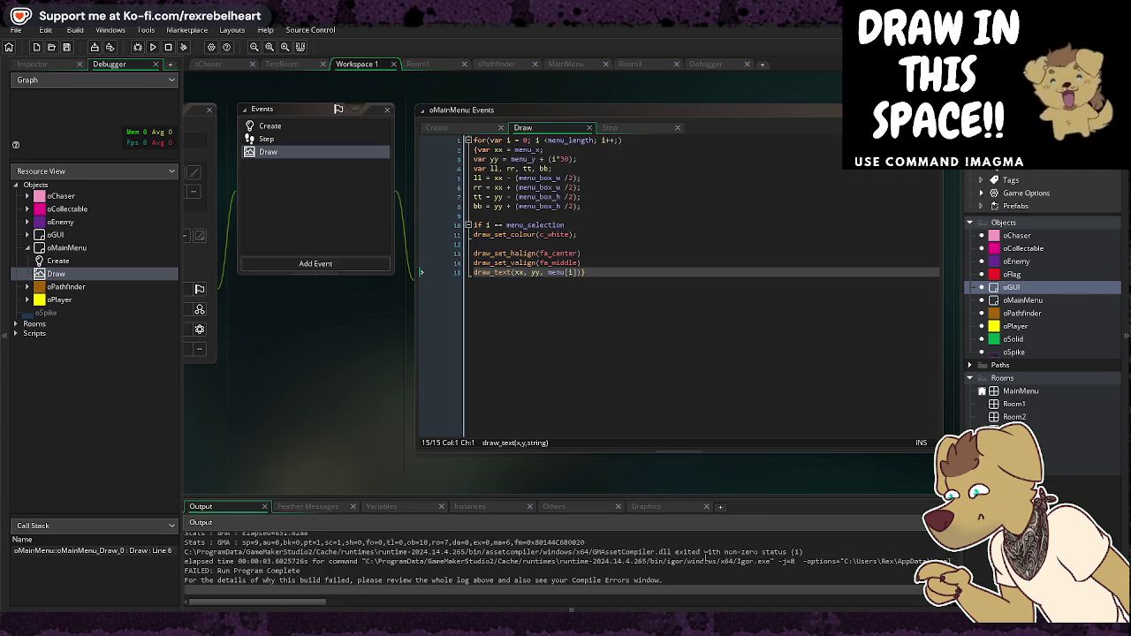
{"action": "scroll", "coordinate": [724, 582], "scroll_direction": "down", "scroll_amount": 2}
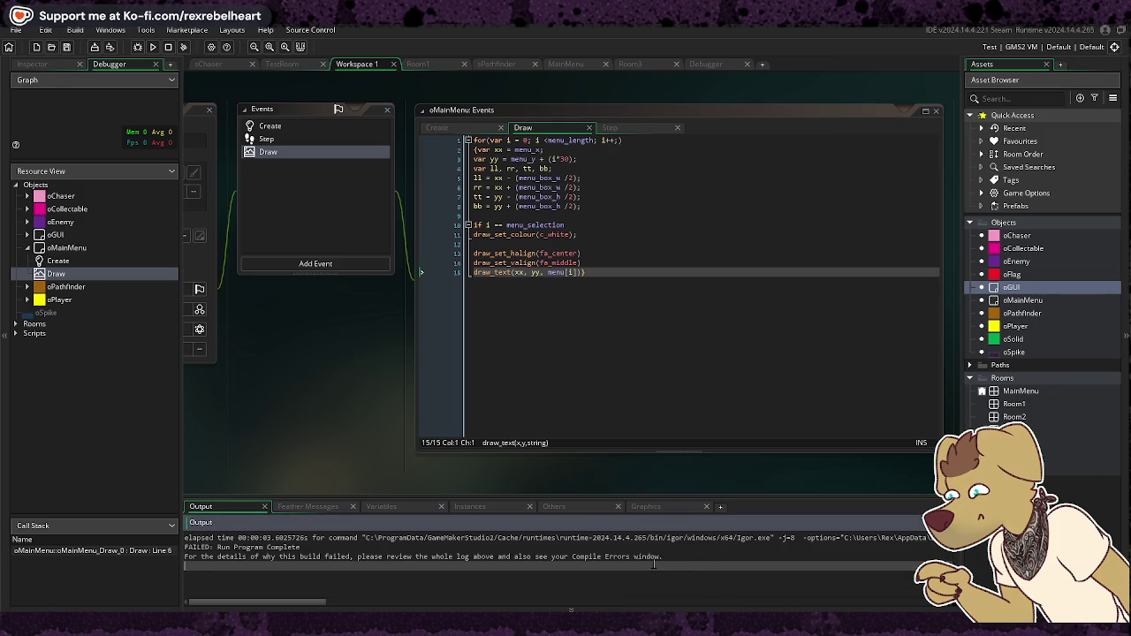
{"action": "scroll", "coordinate": [669, 564], "scroll_direction": "up", "scroll_amount": 1}
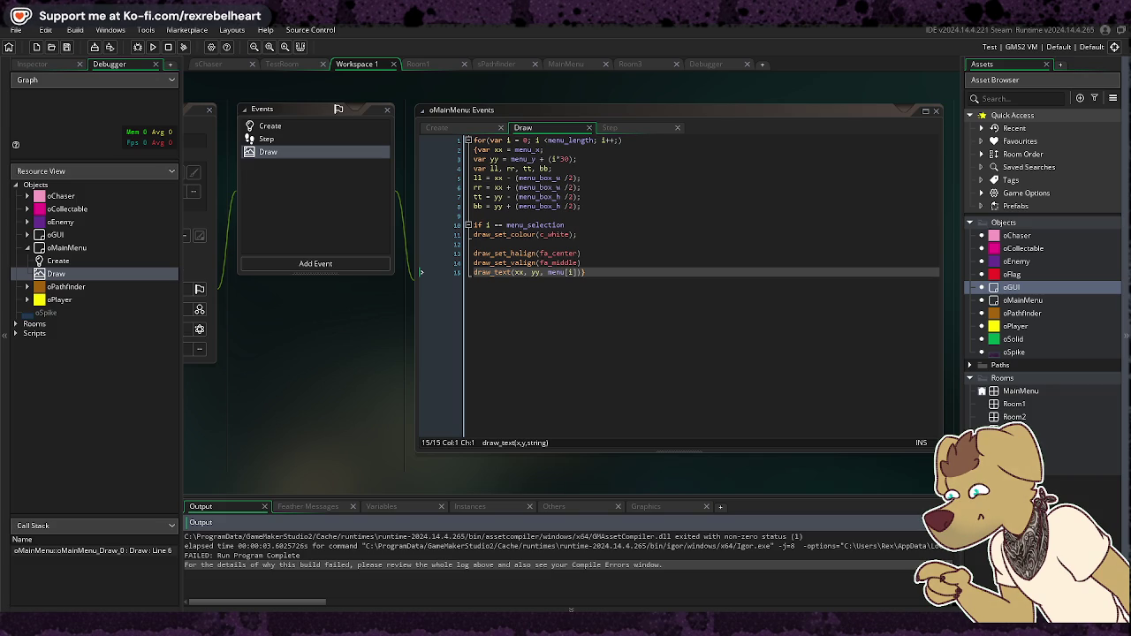
Step: Show the Compile Errors list, jump to the Draw line 1 error, and switch to the Create event
{"action": "left_click", "coordinate": [110, 29]}
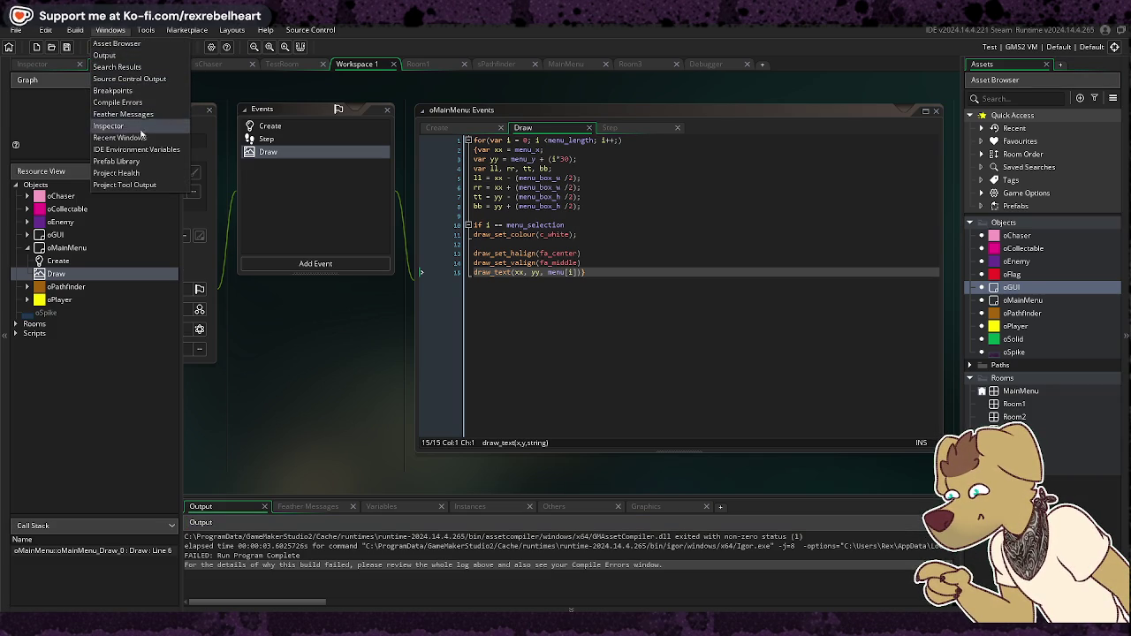
{"action": "left_click", "coordinate": [118, 103]}
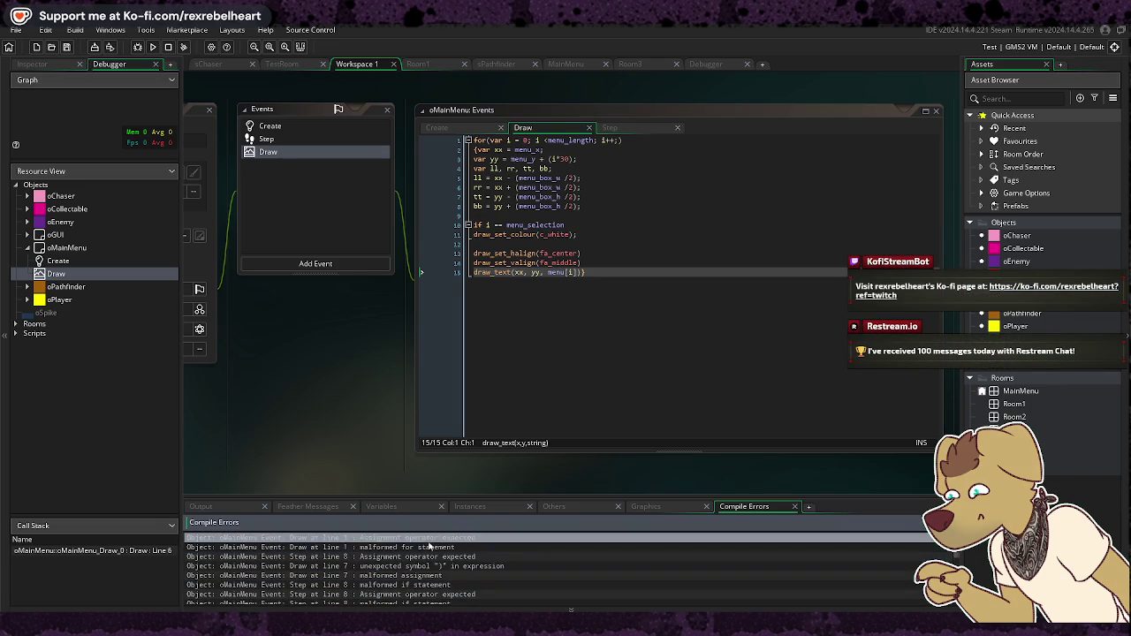
{"action": "double_click", "coordinate": [430, 545]}
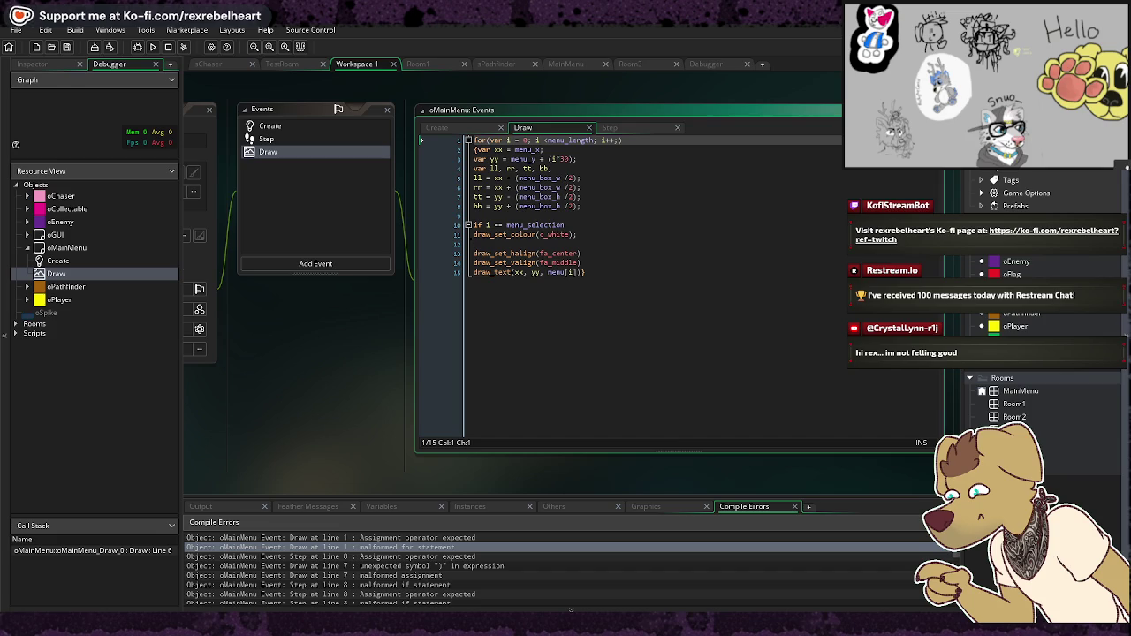
{"action": "left_click", "coordinate": [468, 131]}
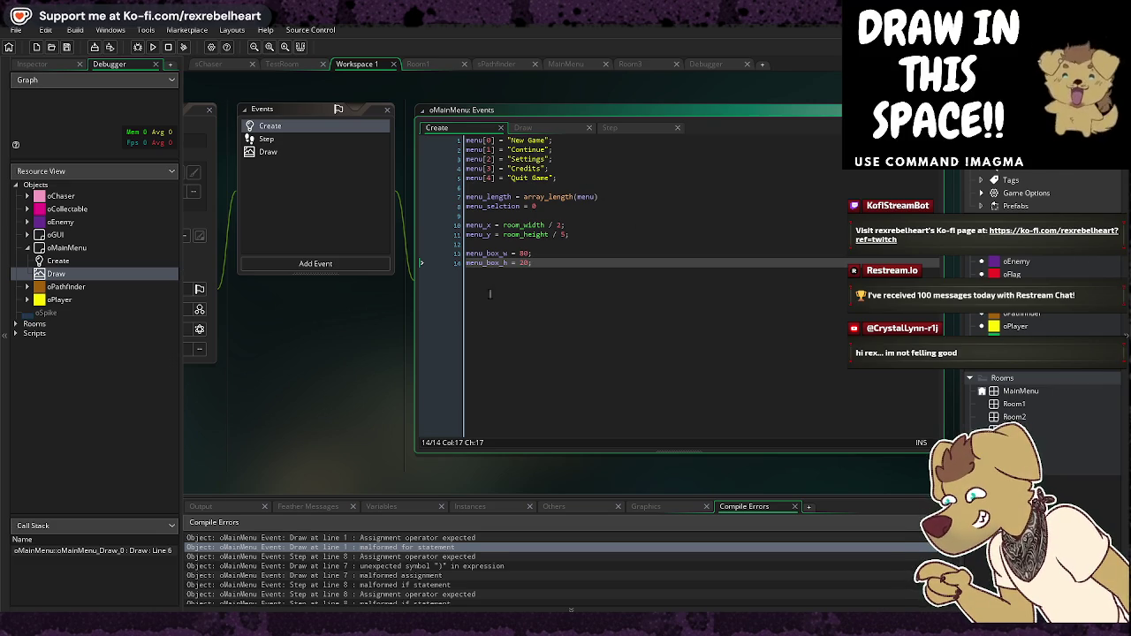
Step: Check the New Game entry in the Create code, then return to the Draw event's draw_text line
{"action": "left_click", "coordinate": [533, 140]}
{"action": "left_click", "coordinate": [529, 128]}
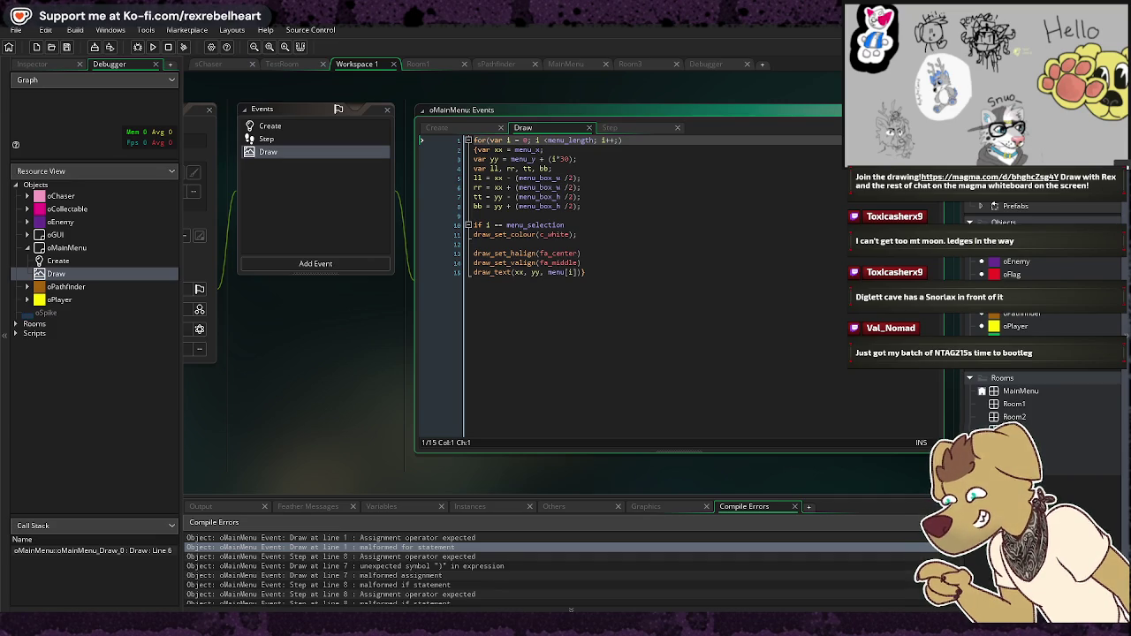
{"action": "left_click", "coordinate": [586, 273]}
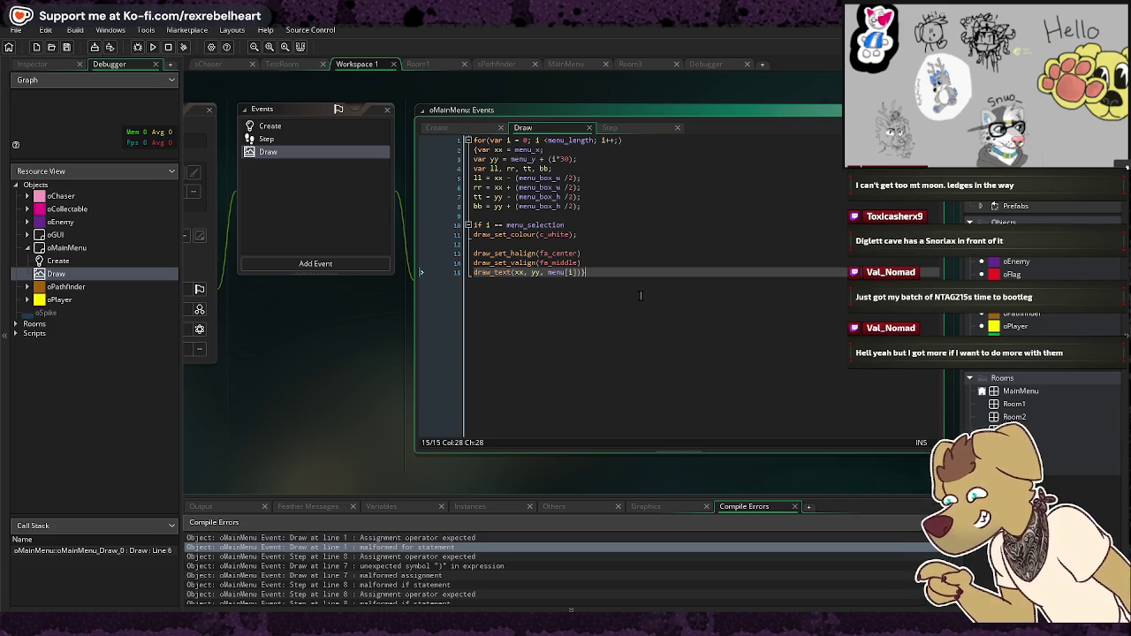
Step: Review the Step event's selection code and the Draw event's draw_set_colour lines, then view Create
{"action": "left_click", "coordinate": [636, 126]}
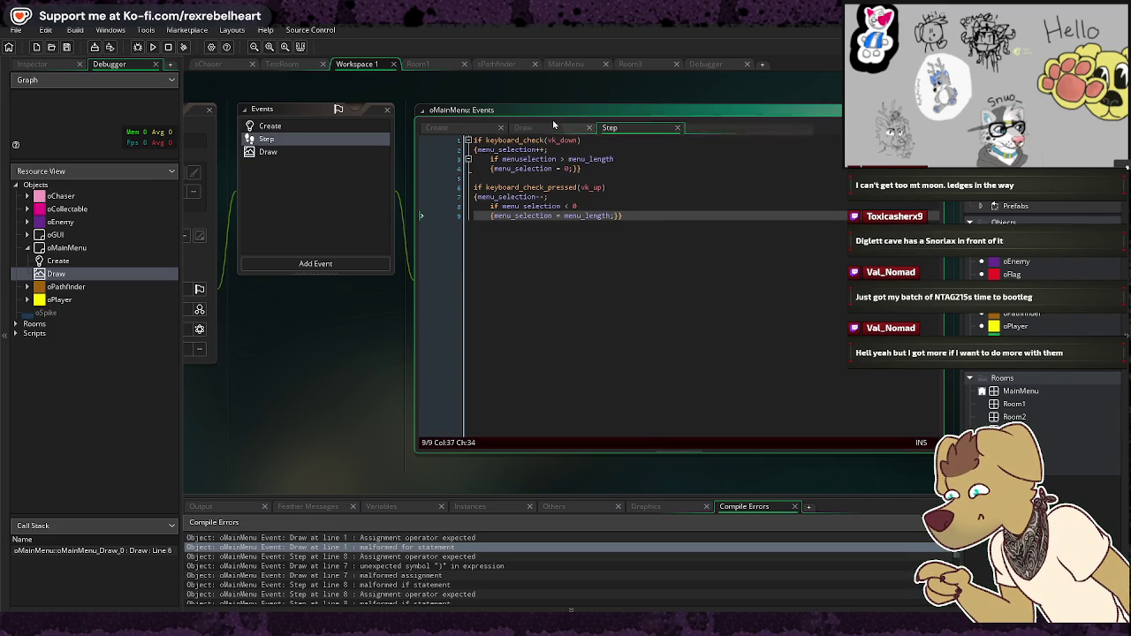
{"action": "left_click", "coordinate": [526, 127]}
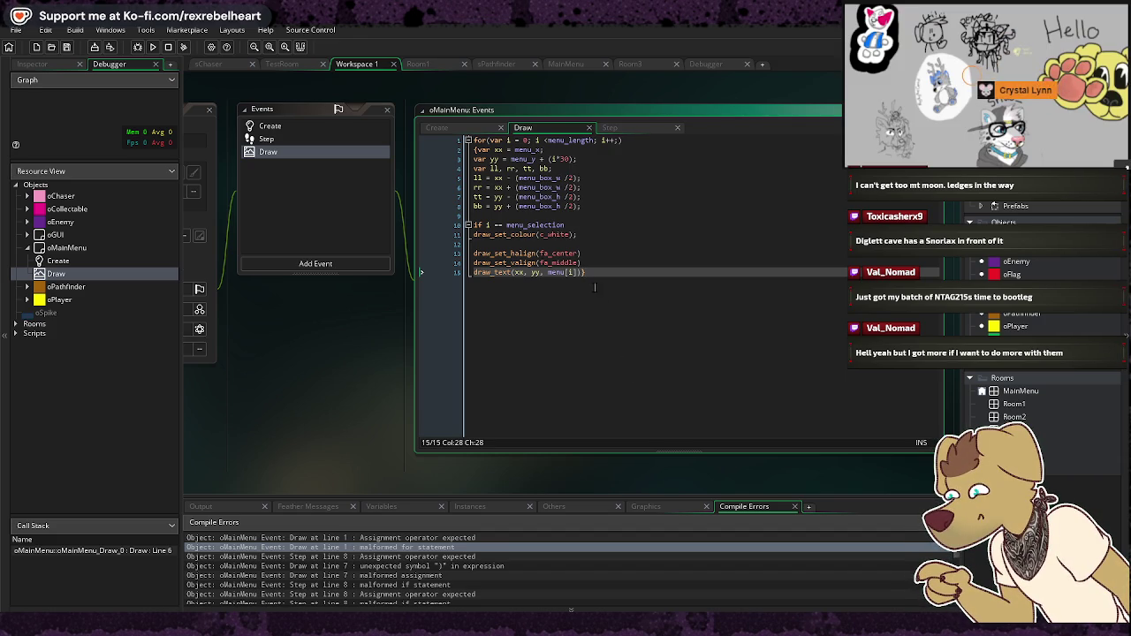
{"action": "left_click", "coordinate": [658, 256]}
{"action": "key", "text": "Up"}
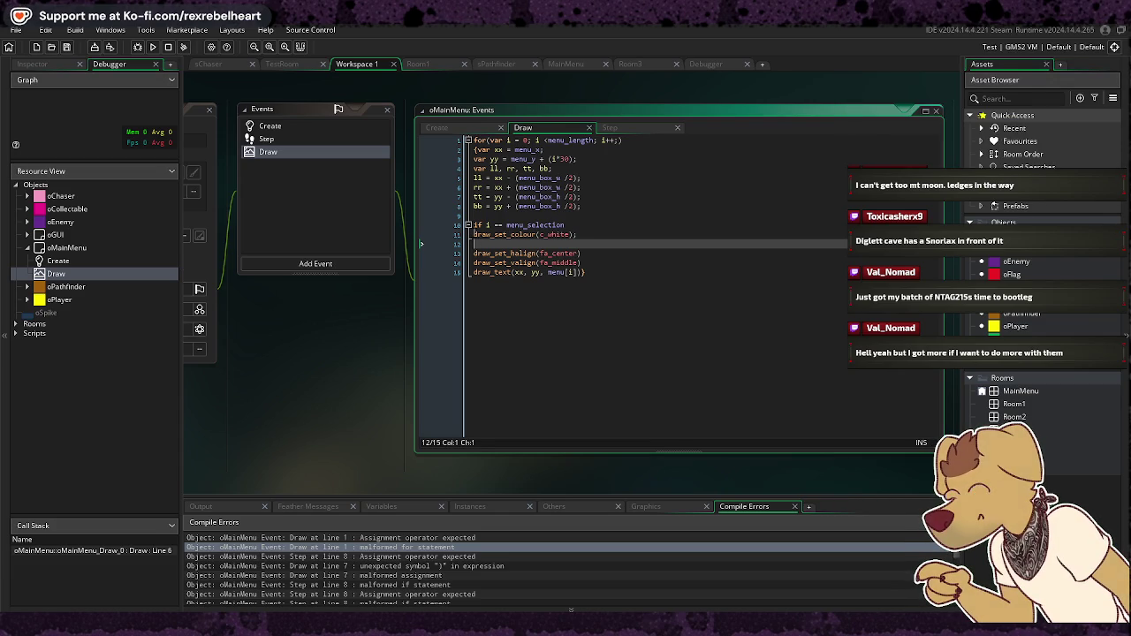
{"action": "left_click", "coordinate": [421, 235]}
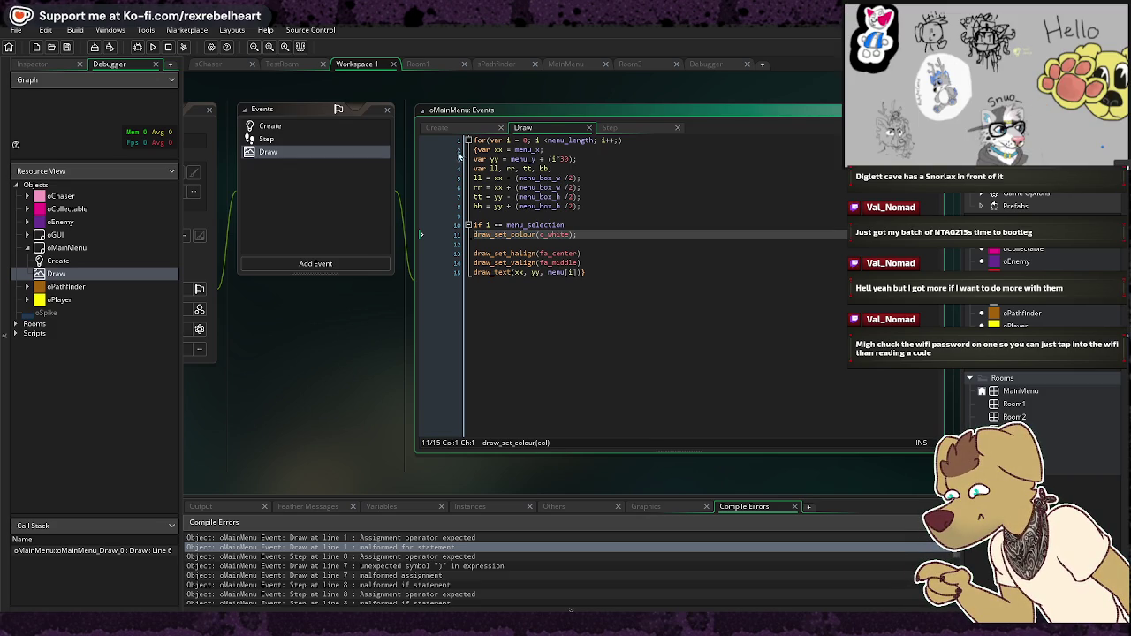
{"action": "left_click", "coordinate": [436, 128]}
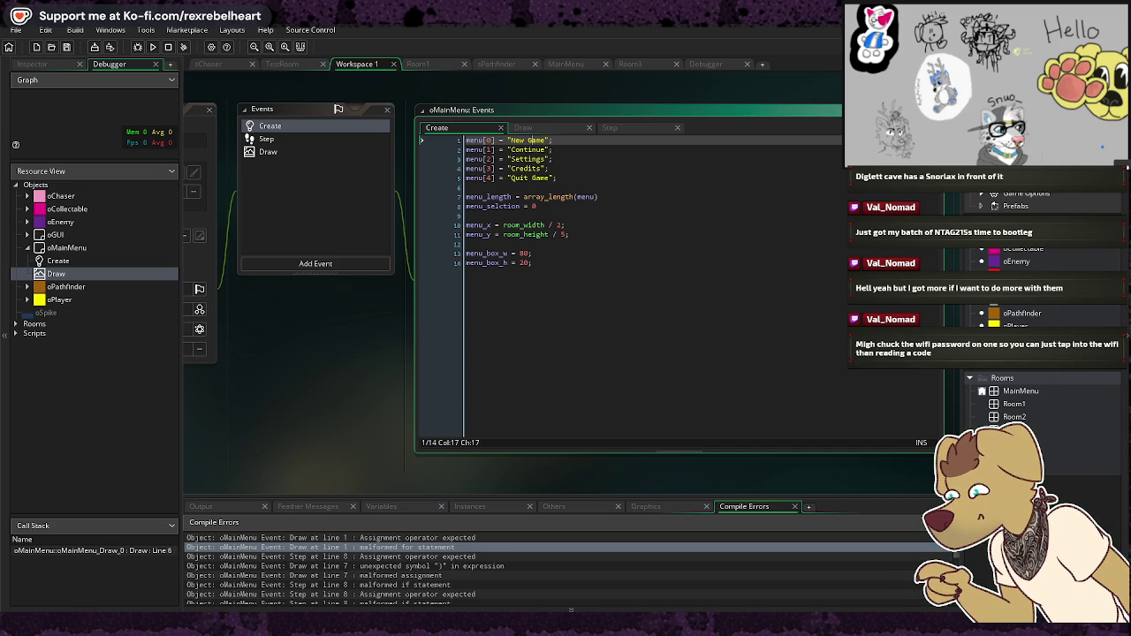
Step: Compare the Step, Draw and Create event code, ending on the Draw event
{"action": "left_click", "coordinate": [637, 131]}
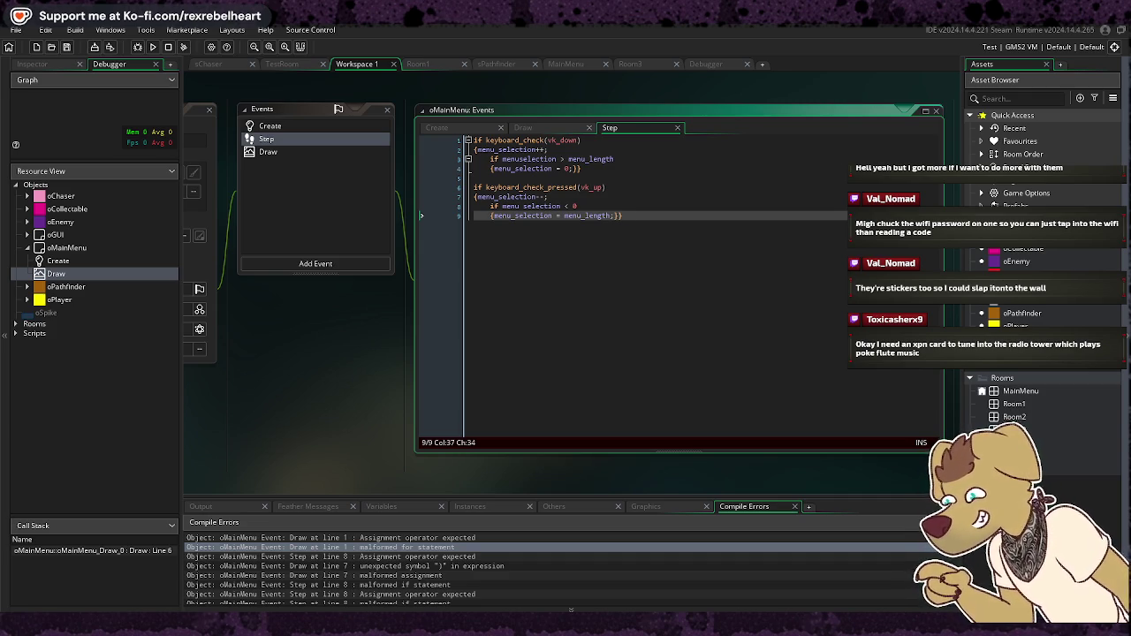
{"action": "left_click", "coordinate": [550, 131]}
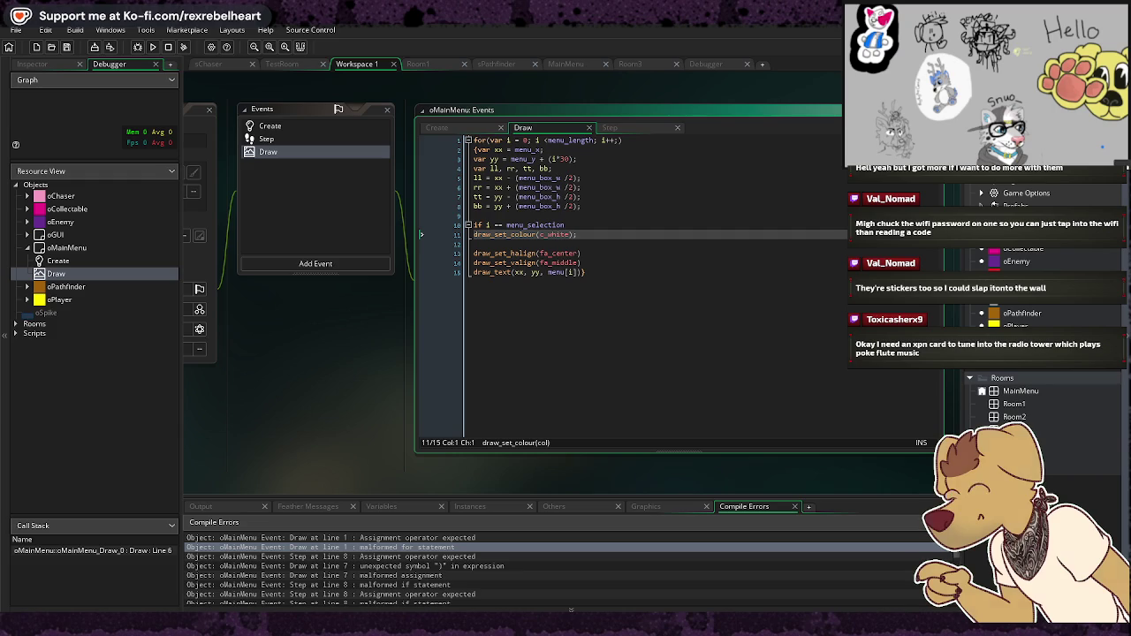
{"action": "left_click", "coordinate": [472, 129]}
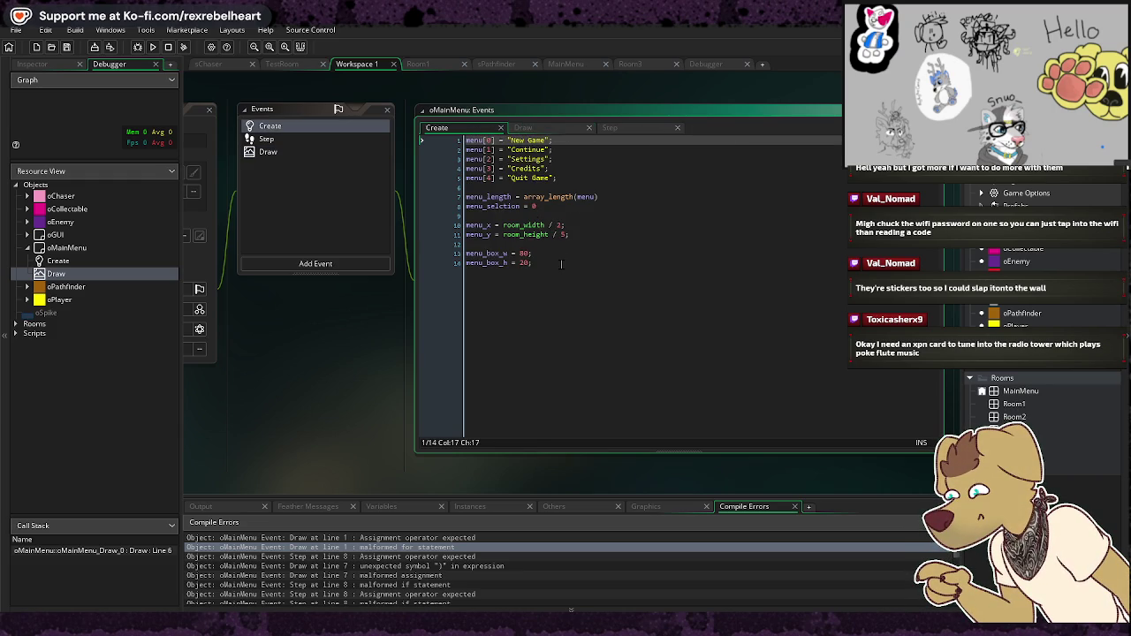
{"action": "left_click", "coordinate": [524, 129]}
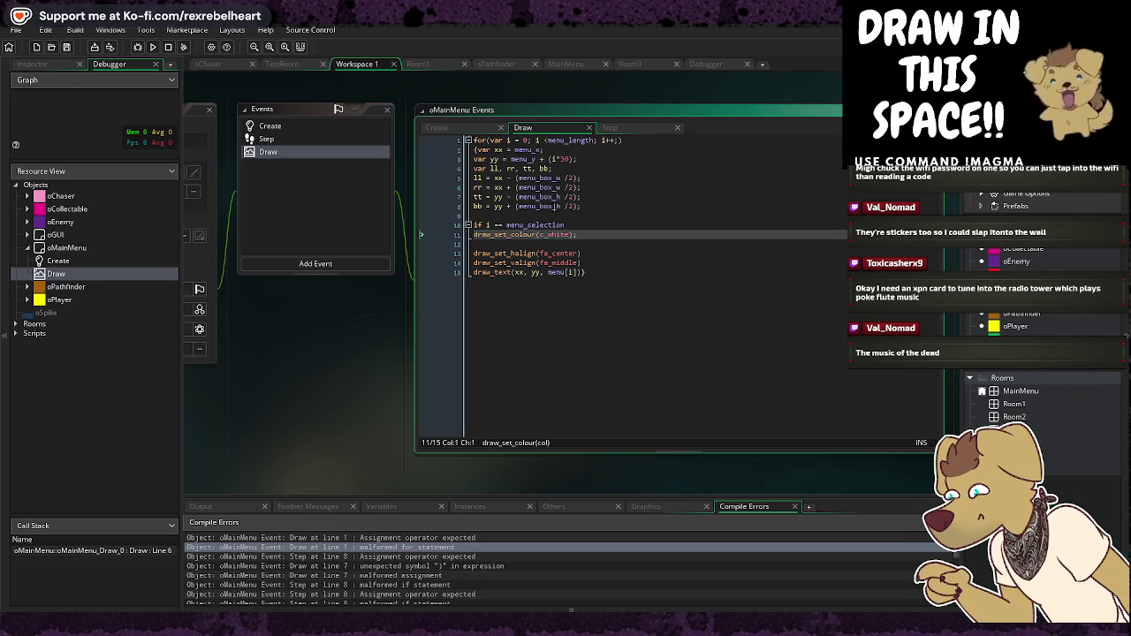
Step: Delete the empty line above the menu_selection if check, then save and build the game
{"action": "left_click", "coordinate": [579, 168]}
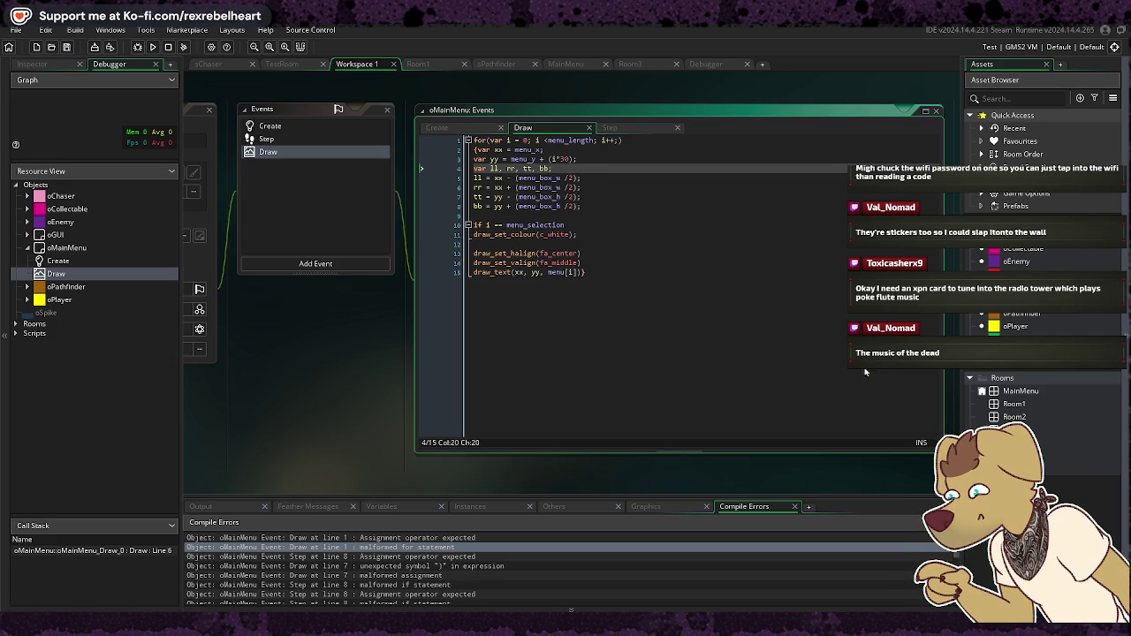
{"action": "left_click", "coordinate": [473, 224]}
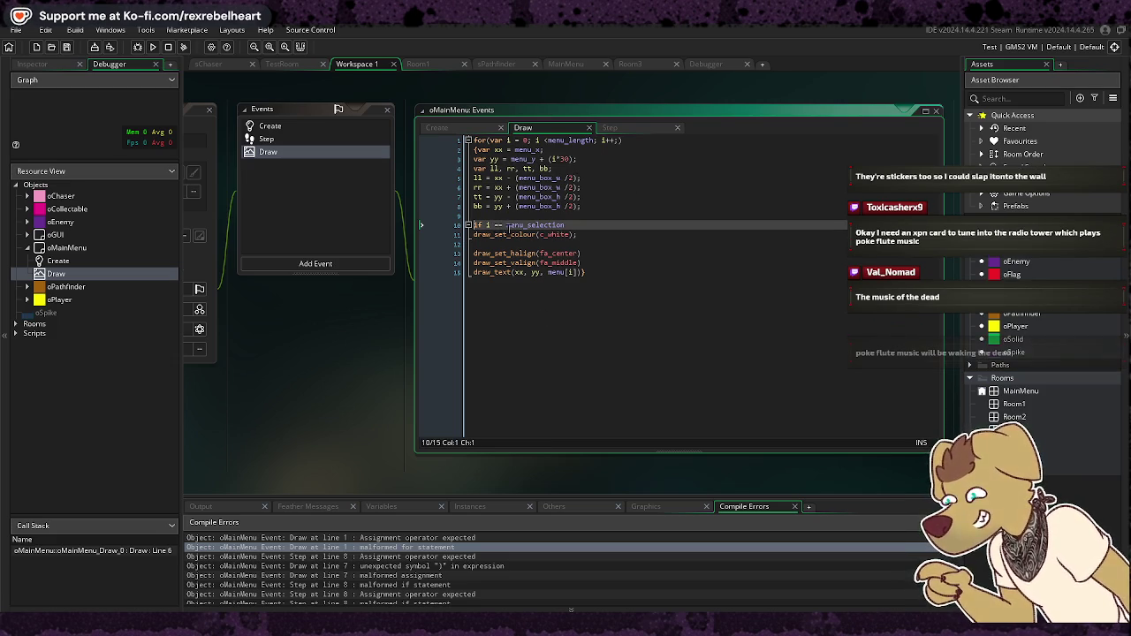
{"action": "key", "text": "BackSpace"}
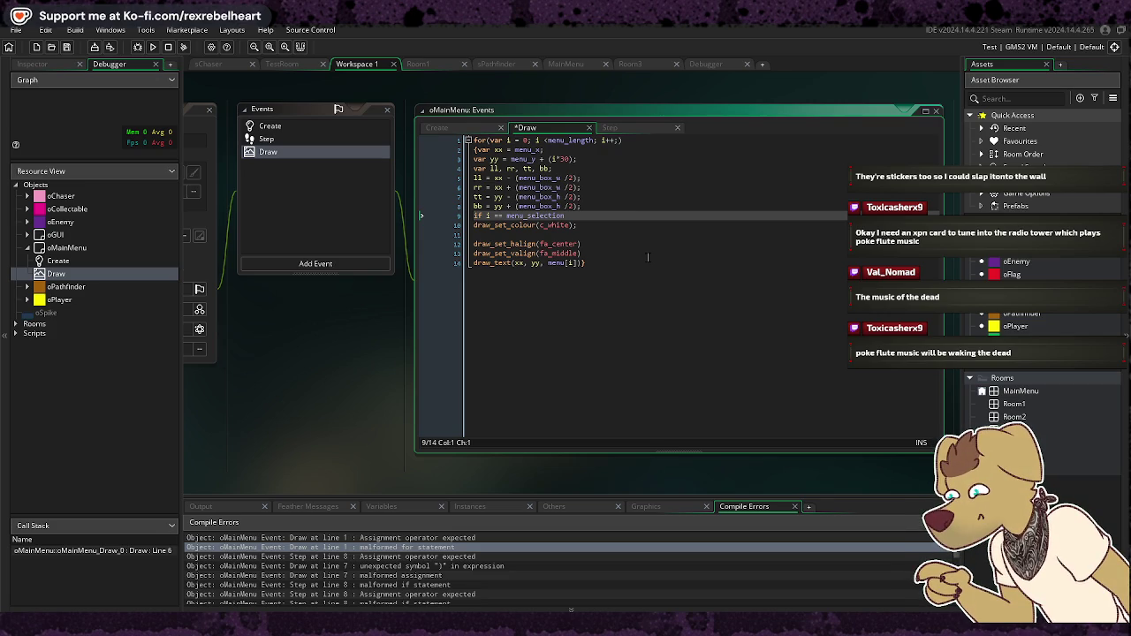
{"action": "key", "text": "ctrl+a"}
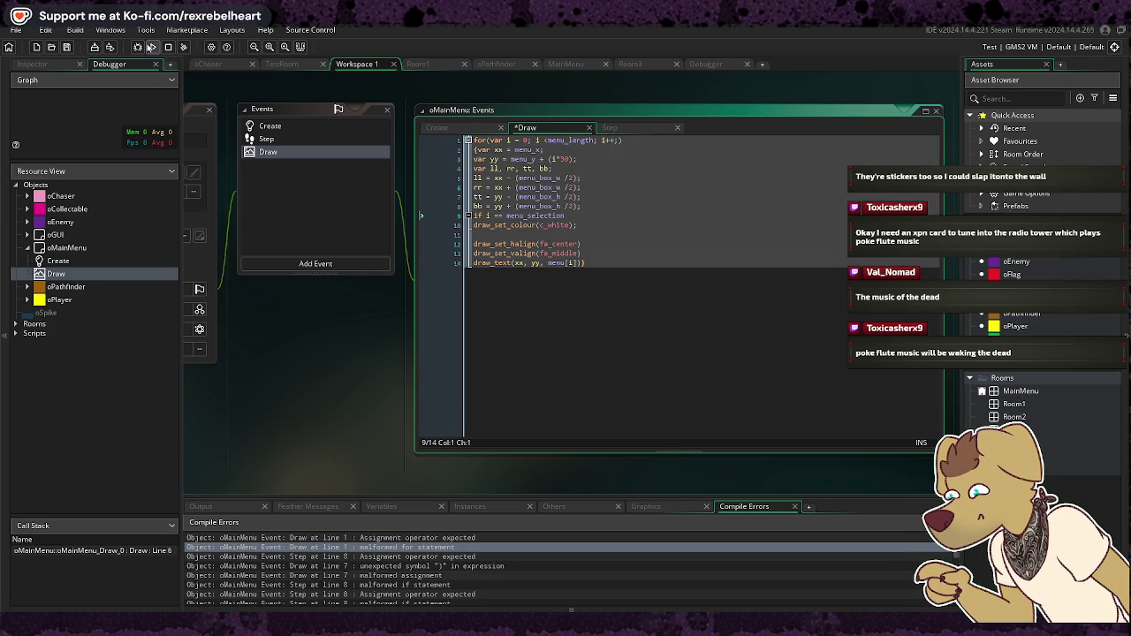
{"action": "left_click", "coordinate": [151, 47]}
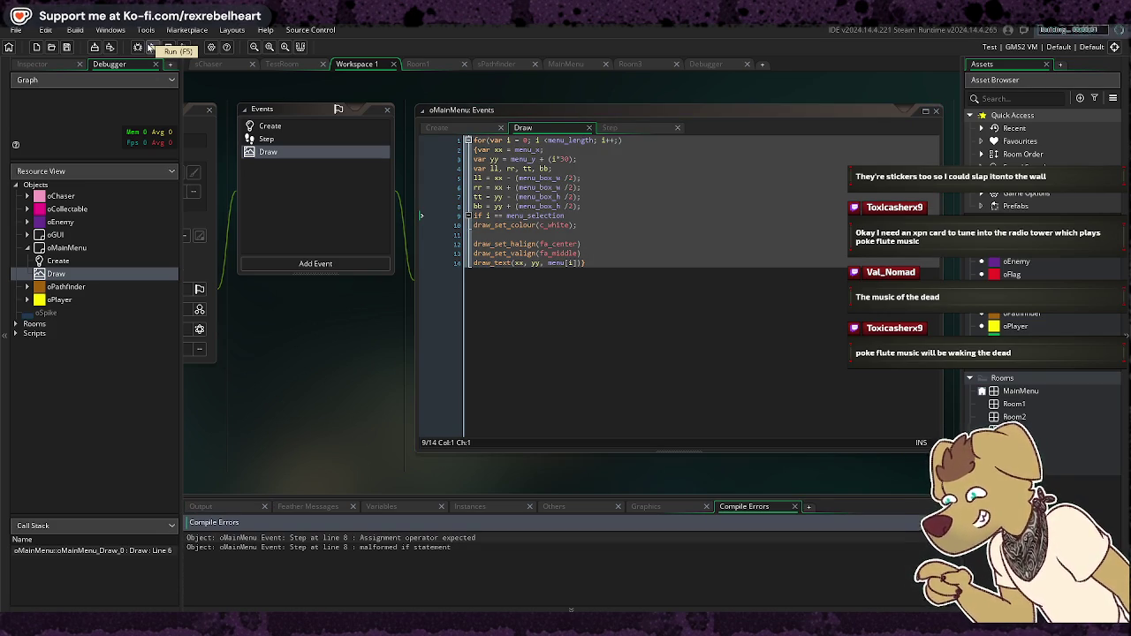
{"action": "left_click", "coordinate": [700, 215]}
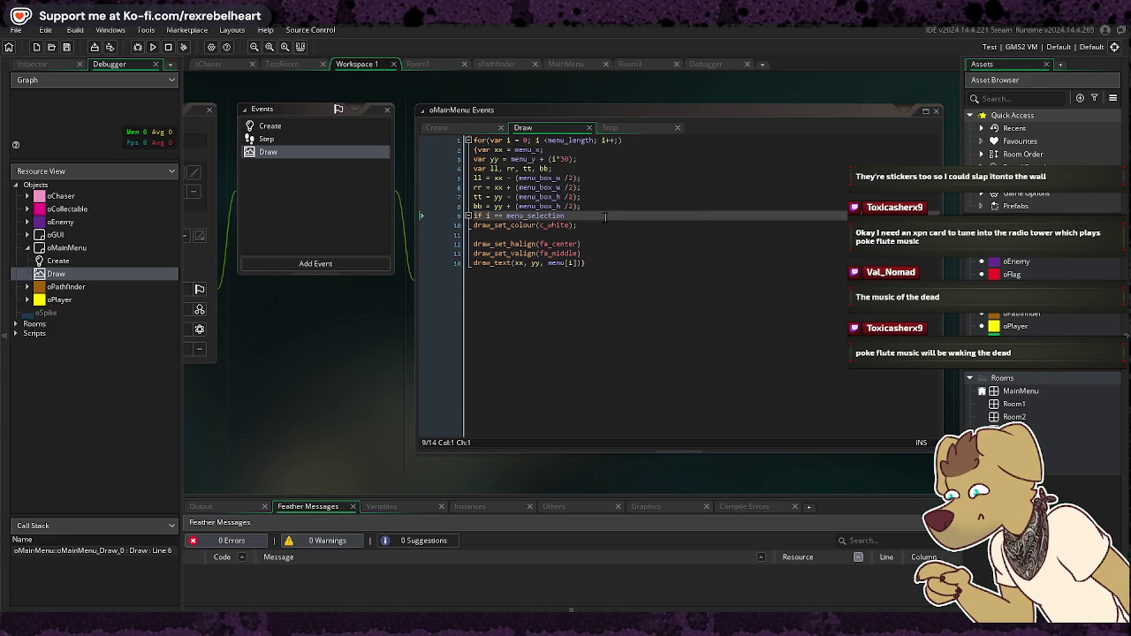
Step: Start the white-colour line under the menu_selection check with an opening { brace
{"action": "left_click", "coordinate": [604, 208]}
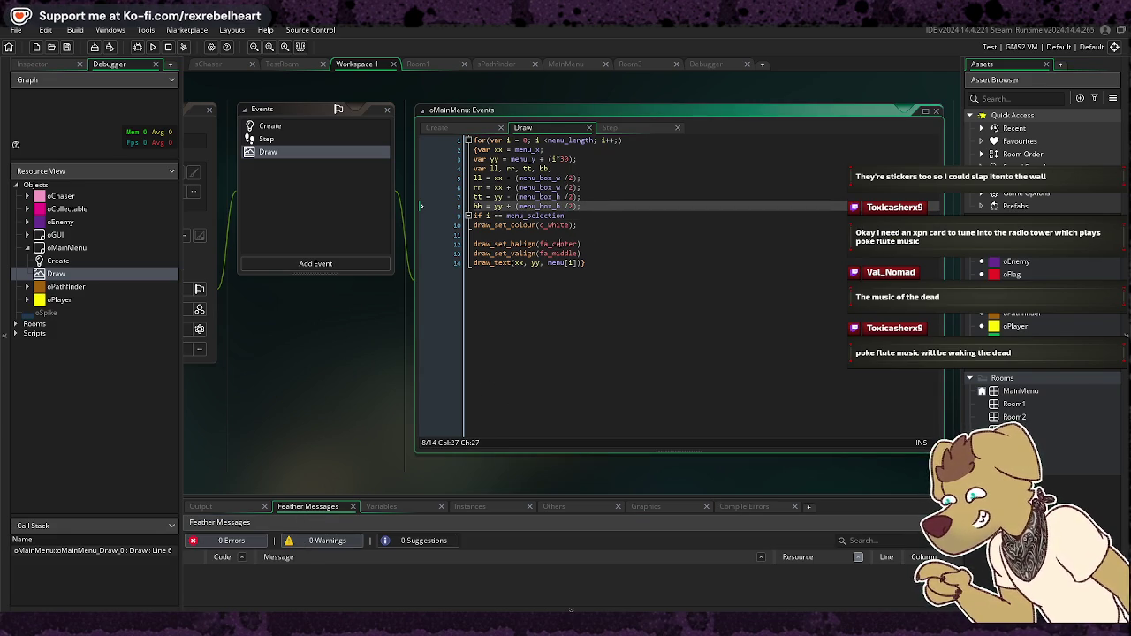
{"action": "left_click", "coordinate": [607, 215]}
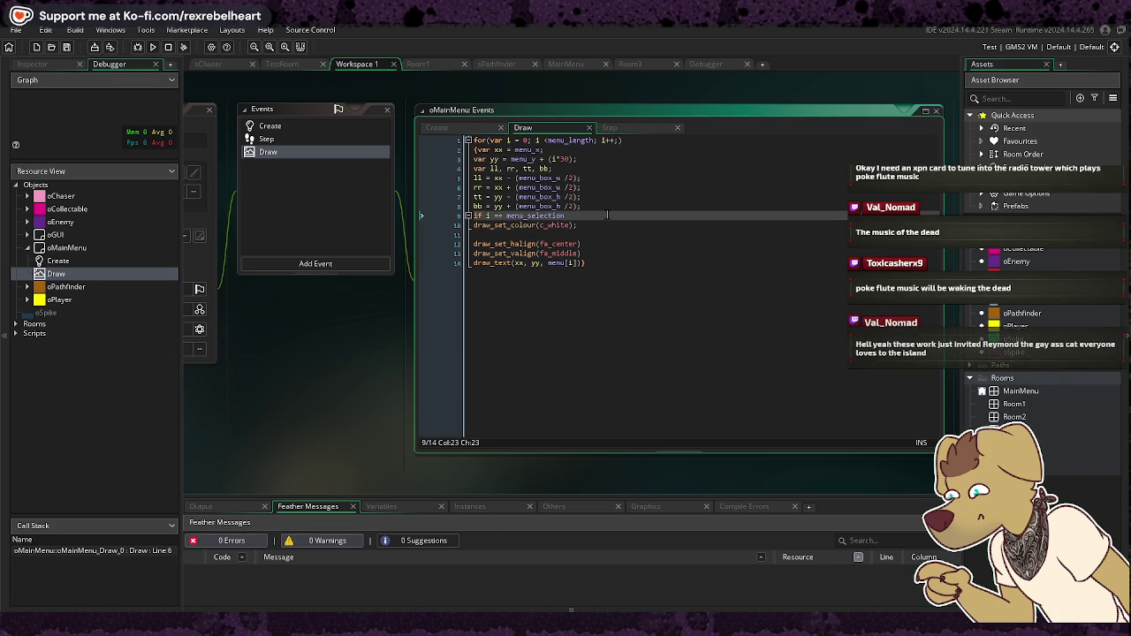
{"action": "key", "text": "Delete"}
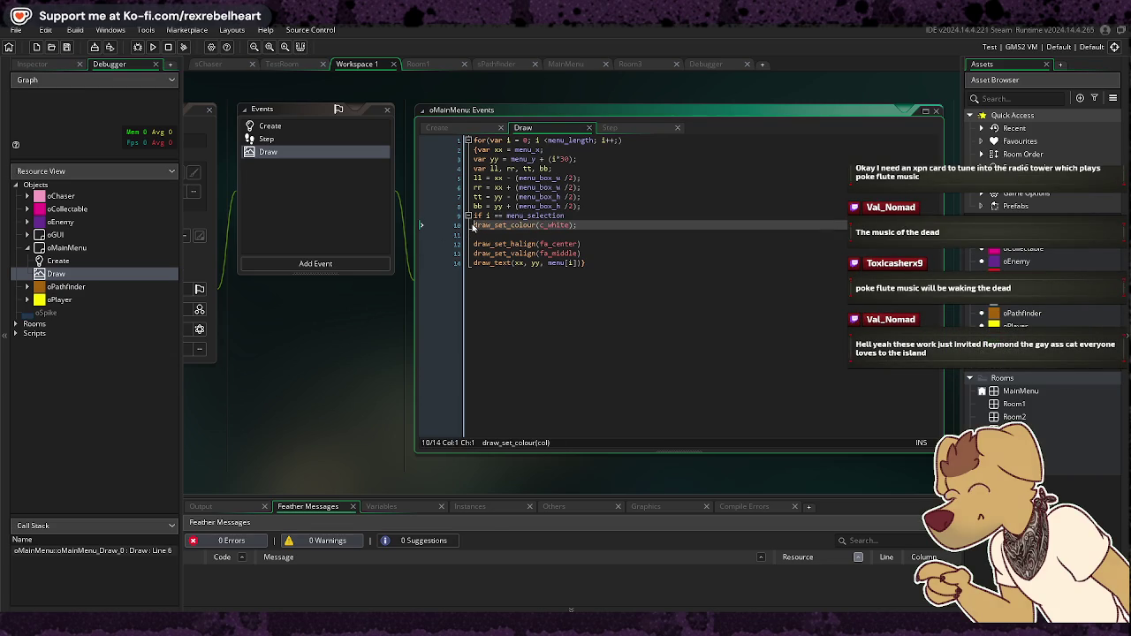
{"action": "key", "text": "Return"}
{"action": "key", "text": "BackSpace"}
{"action": "key", "text": "Return"}
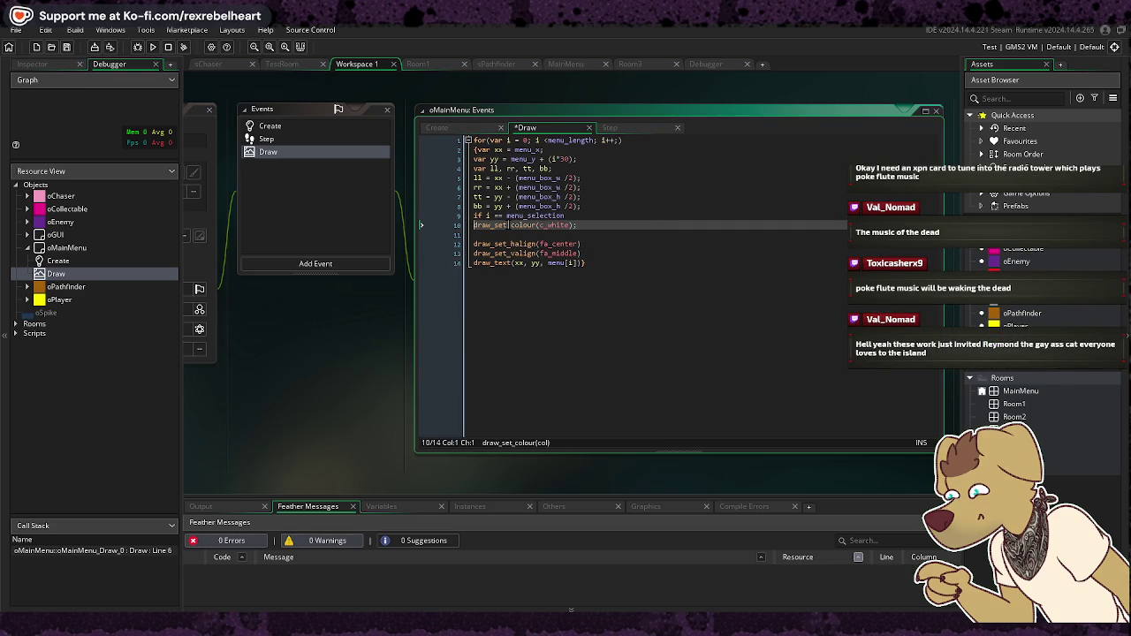
{"action": "type", "text": "["}
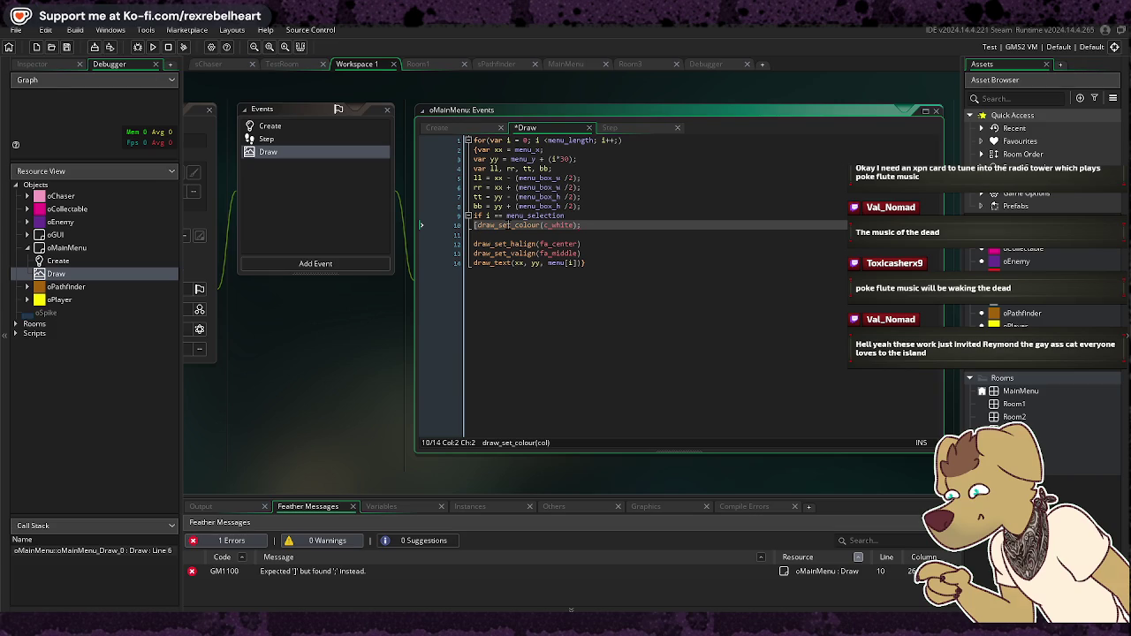
{"action": "key", "text": "BackSpace"}
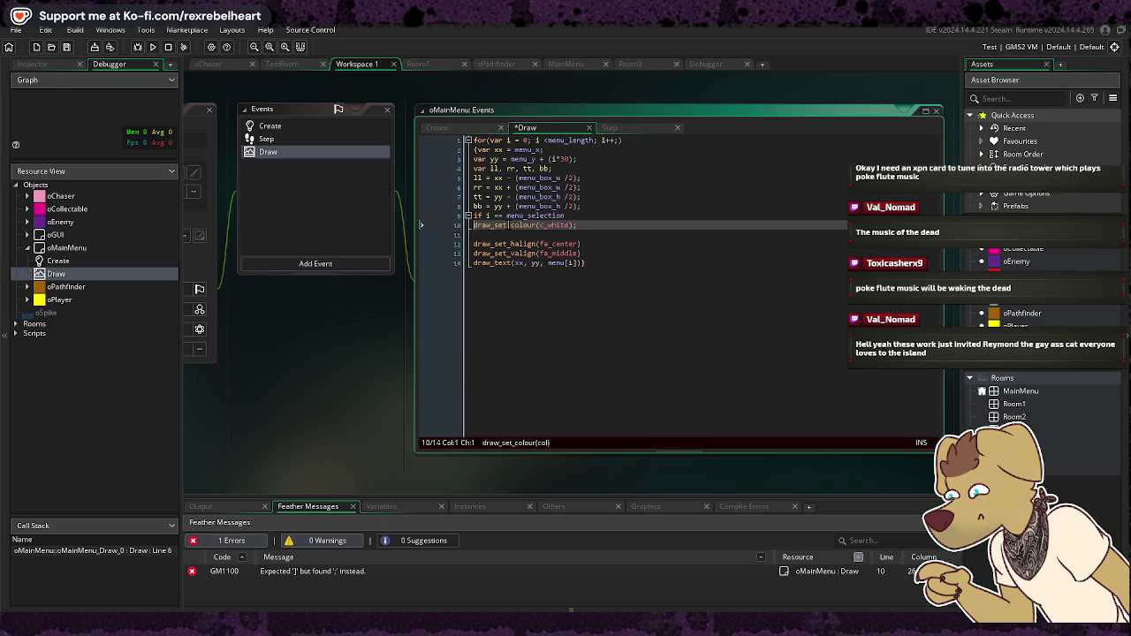
{"action": "type", "text": "{"}
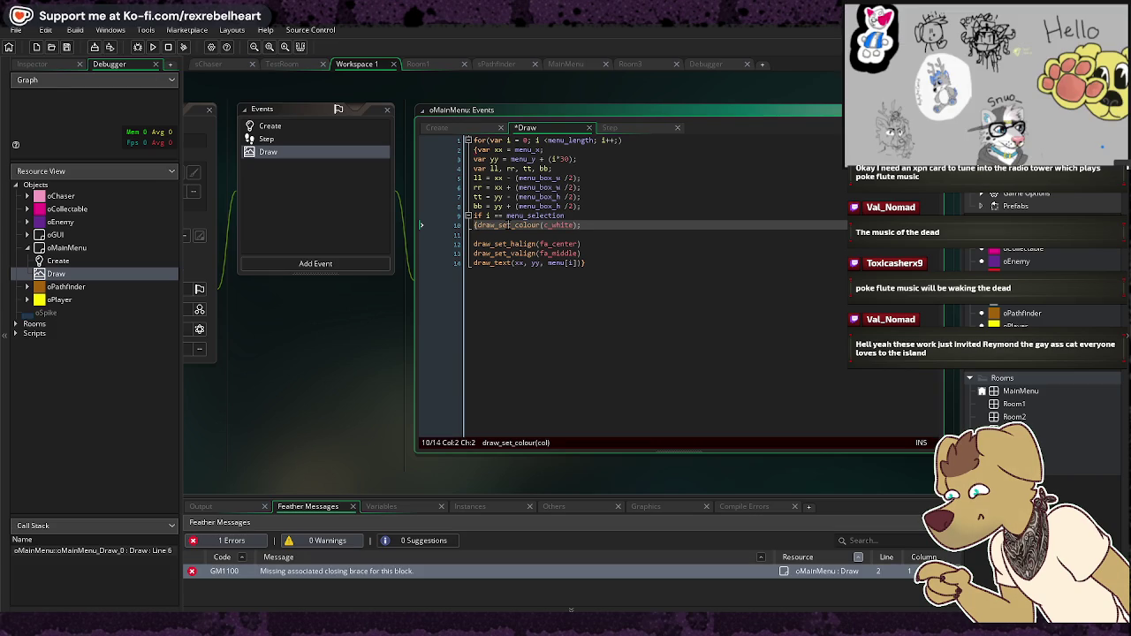
Step: Remove empty line 11 and close the brace with } after draw_set_colour(c_white);
{"action": "key", "text": "Down"}
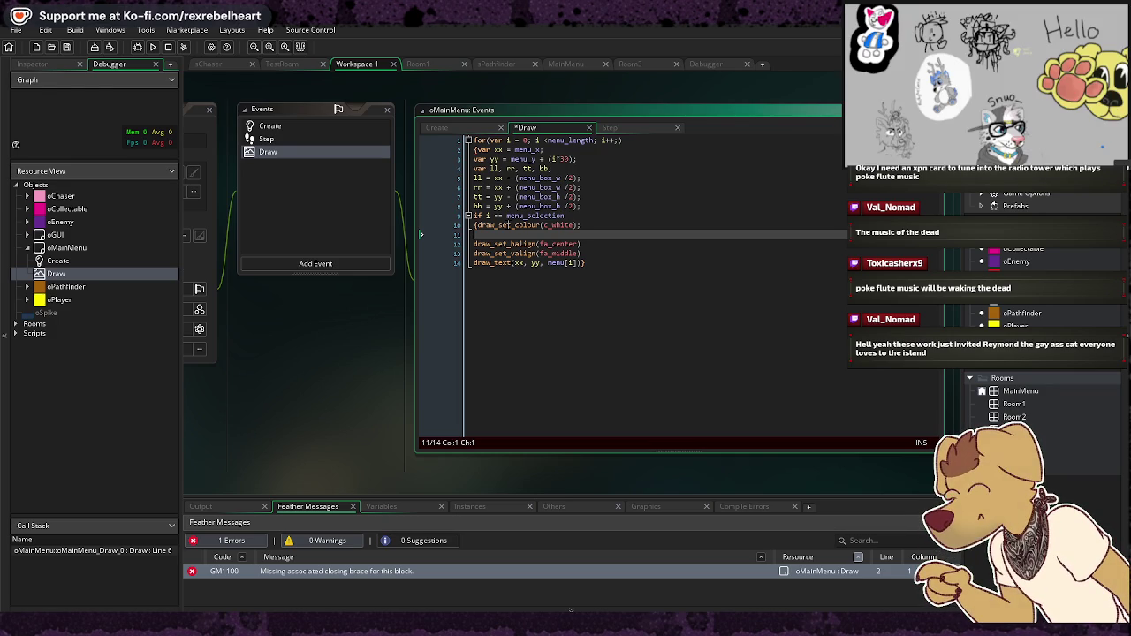
{"action": "key", "text": "Up"}
{"action": "key", "text": "Up"}
{"action": "key", "text": "Up"}
{"action": "key", "text": "End"}
{"action": "key", "text": "Down"}
{"action": "key", "text": "Down"}
{"action": "key", "text": "Down"}
{"action": "key", "text": "BackSpace"}
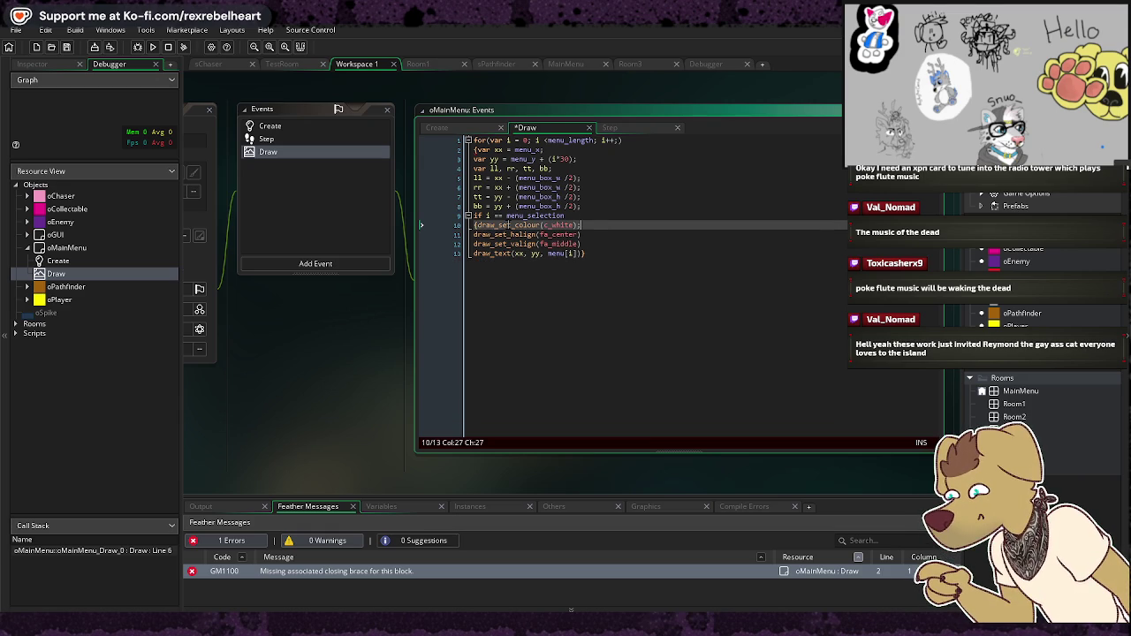
{"action": "type", "text": "}"}
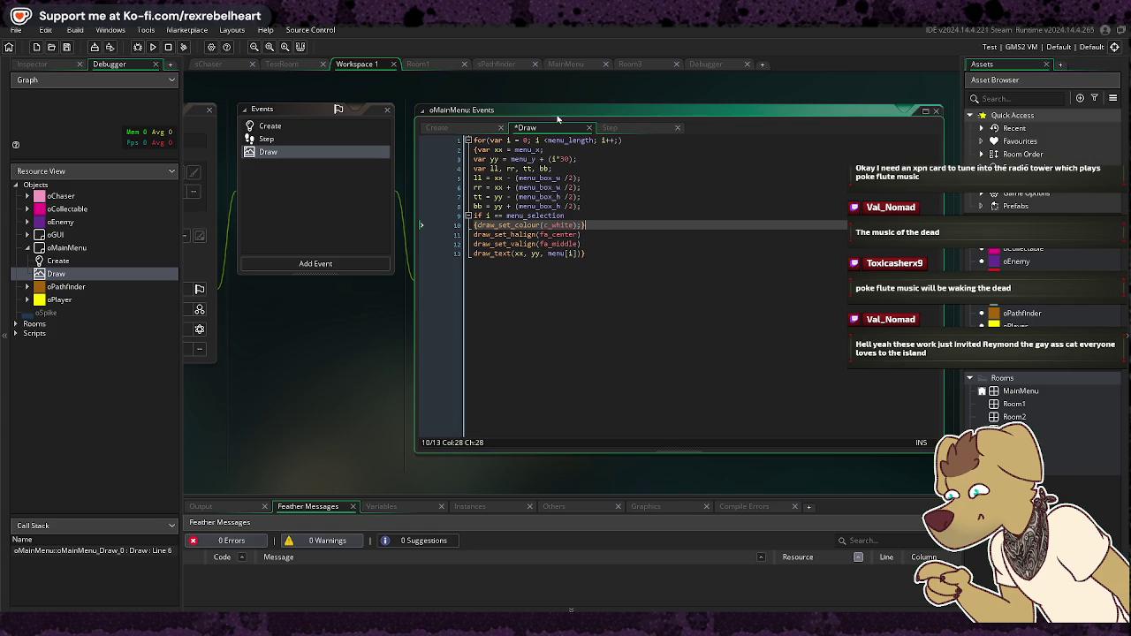
Step: Run the build, check the error lists, then add a blank line after the braced white-colour line
{"action": "left_click", "coordinate": [151, 48]}
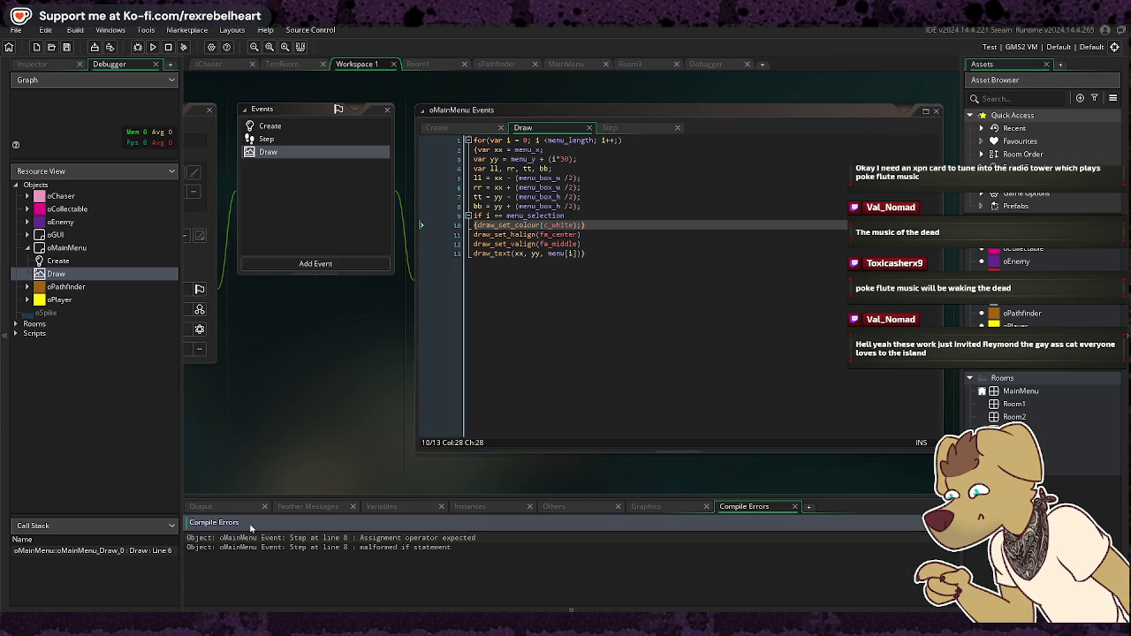
{"action": "left_click", "coordinate": [307, 506]}
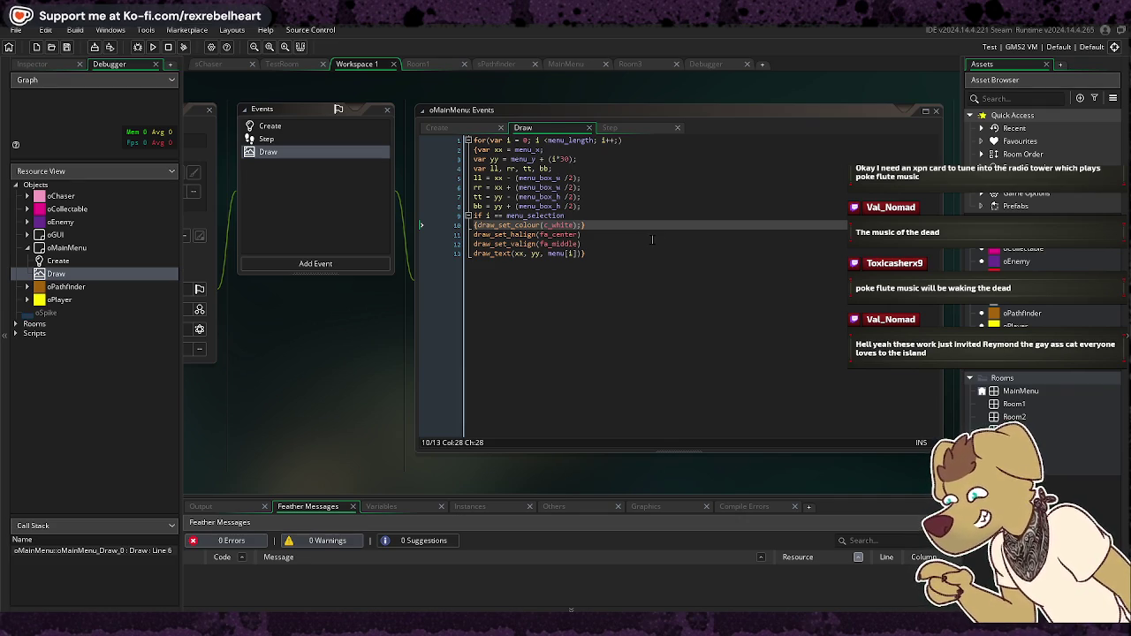
{"action": "left_click", "coordinate": [630, 225]}
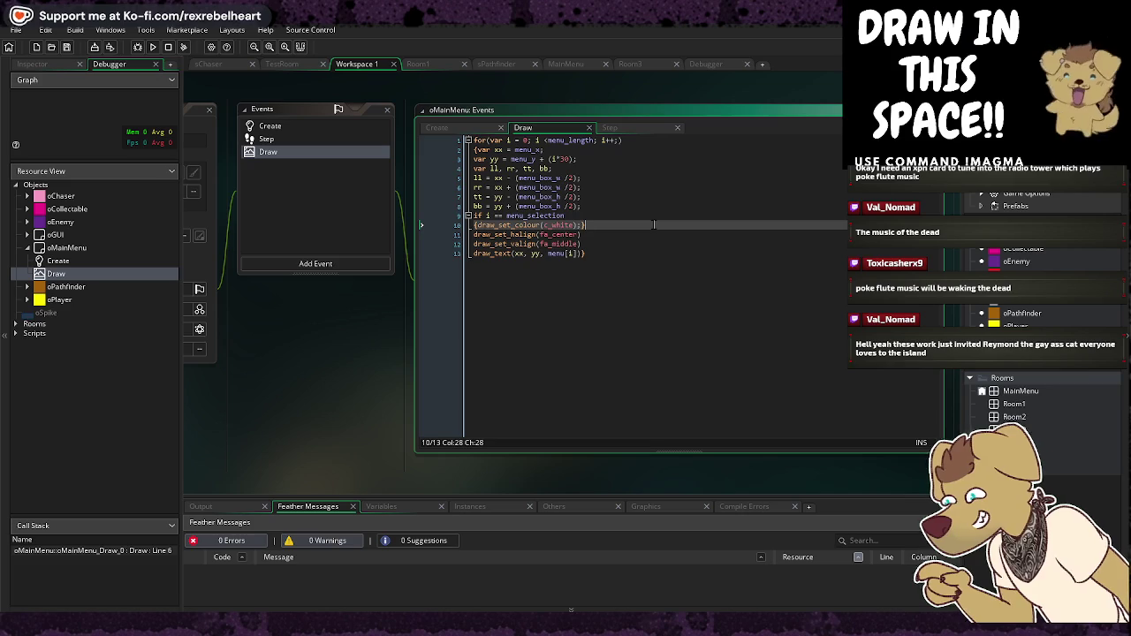
{"action": "key", "text": "Return"}
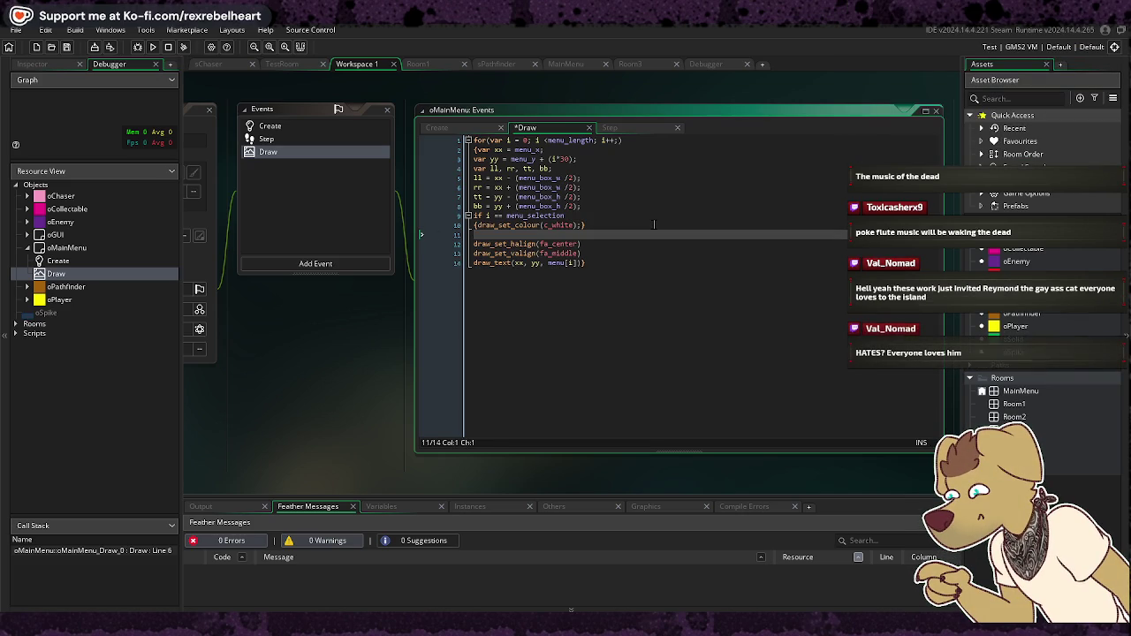
Step: Type 'else {draw_set_colour(c_grey);' on line 11 and start a new line below it
{"action": "type", "text": "els"}
{"action": "key", "text": "BackSpace"}
{"action": "type", "text": "else "}
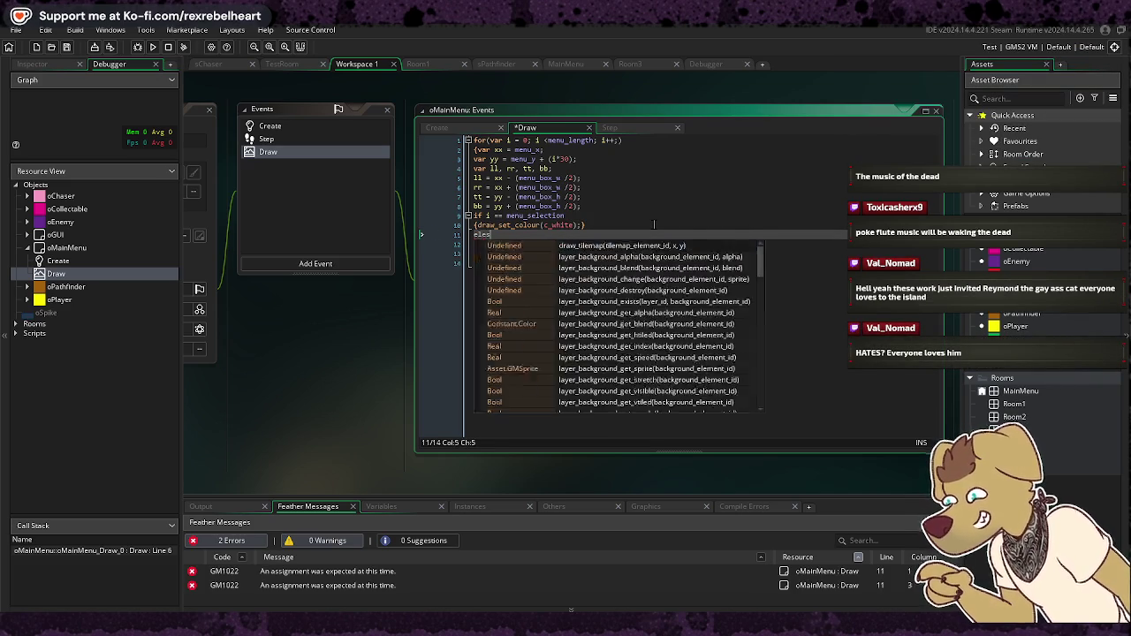
{"action": "type", "text": "{draw"}
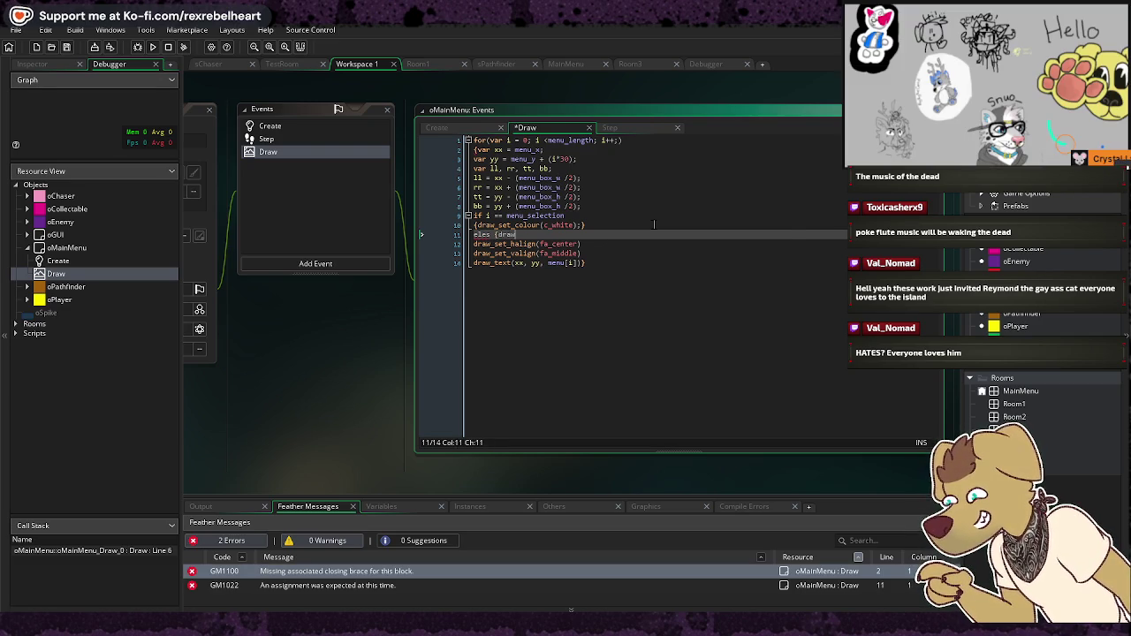
{"action": "type", "text": "_set_colo"}
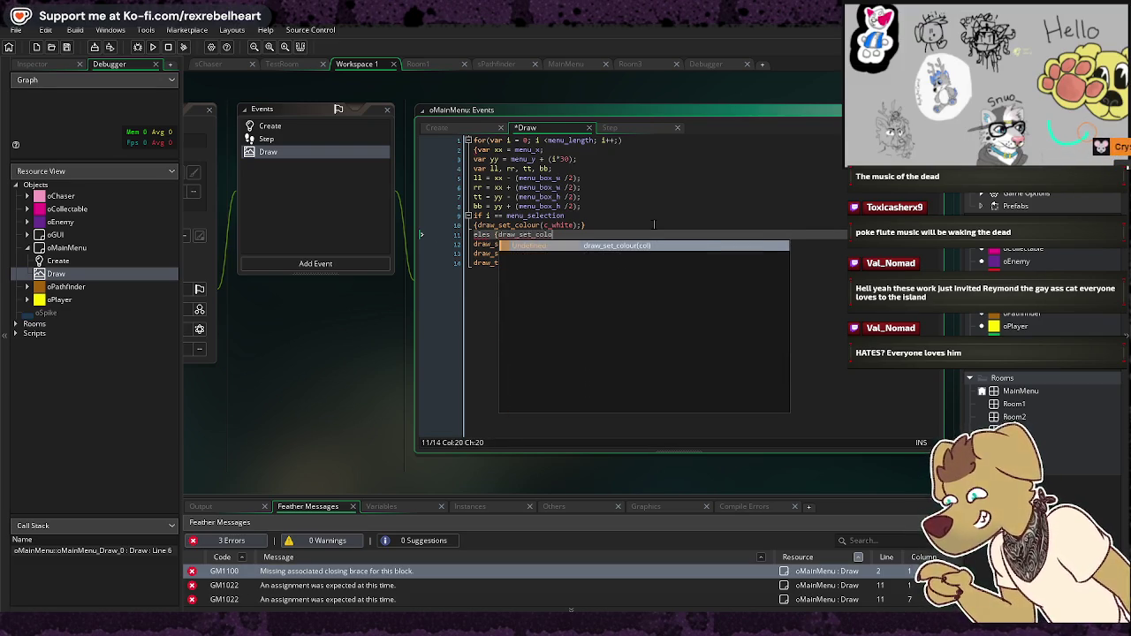
{"action": "type", "text": "ur(c_grey);"}
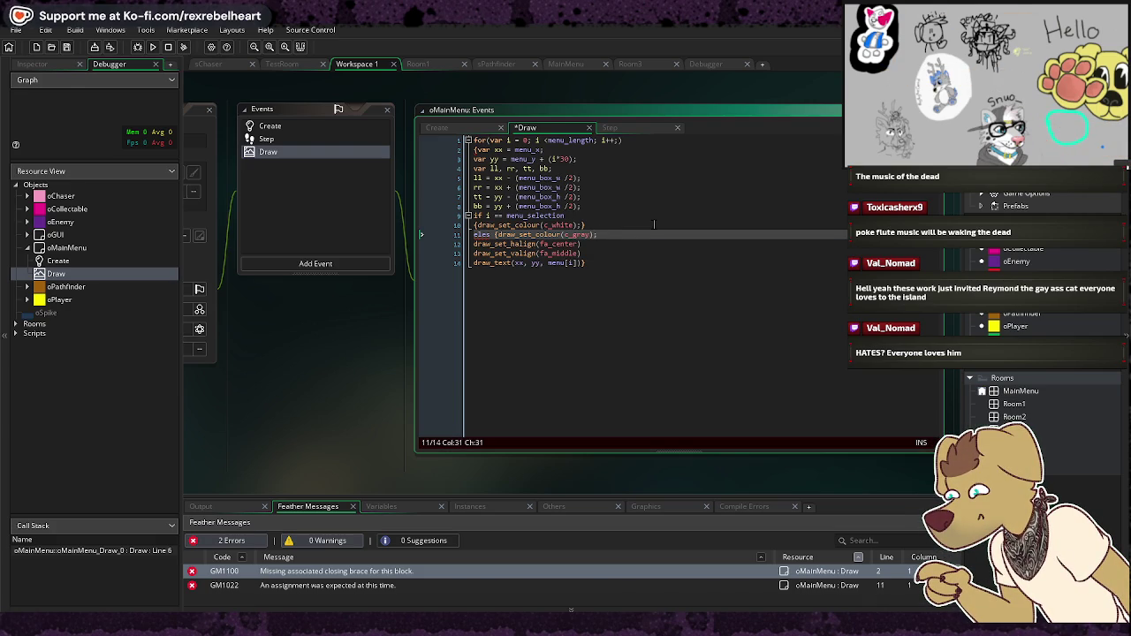
{"action": "key", "text": "Return"}
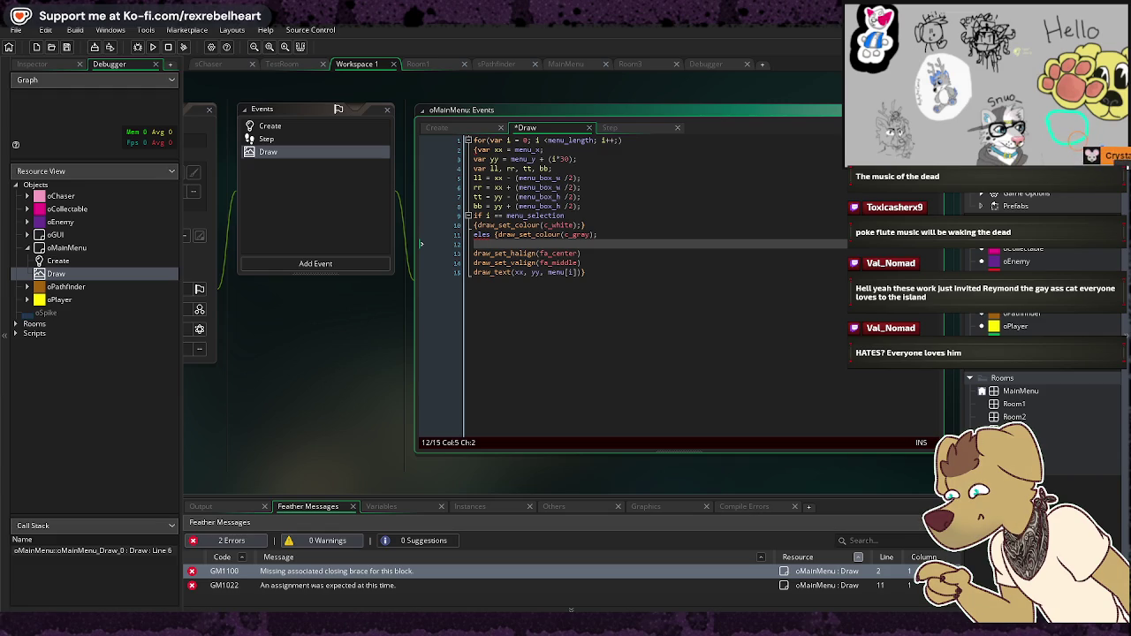
Step: Correct the misspelled 'eles' to 'else' in line 11's gray-colour branch of the Draw event
{"action": "left_click_drag", "start_coordinate": [616, 273], "coordinate": [536, 263]}
{"action": "left_click_drag", "start_coordinate": [433, 262], "coordinate": [433, 254]}
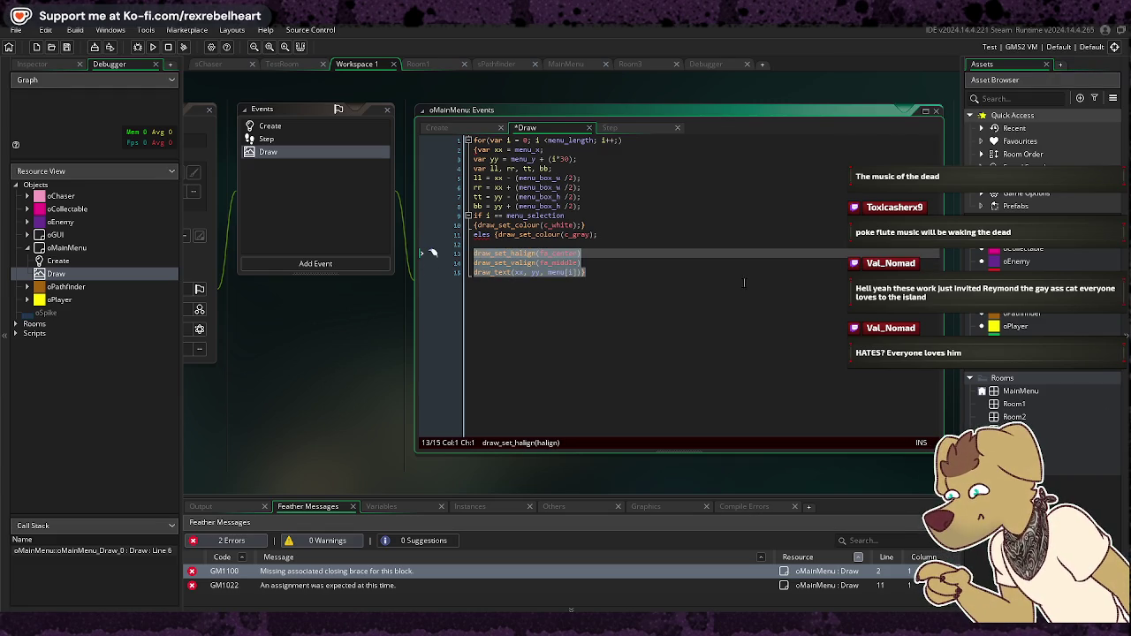
{"action": "left_click", "coordinate": [637, 234]}
{"action": "left_click", "coordinate": [635, 246]}
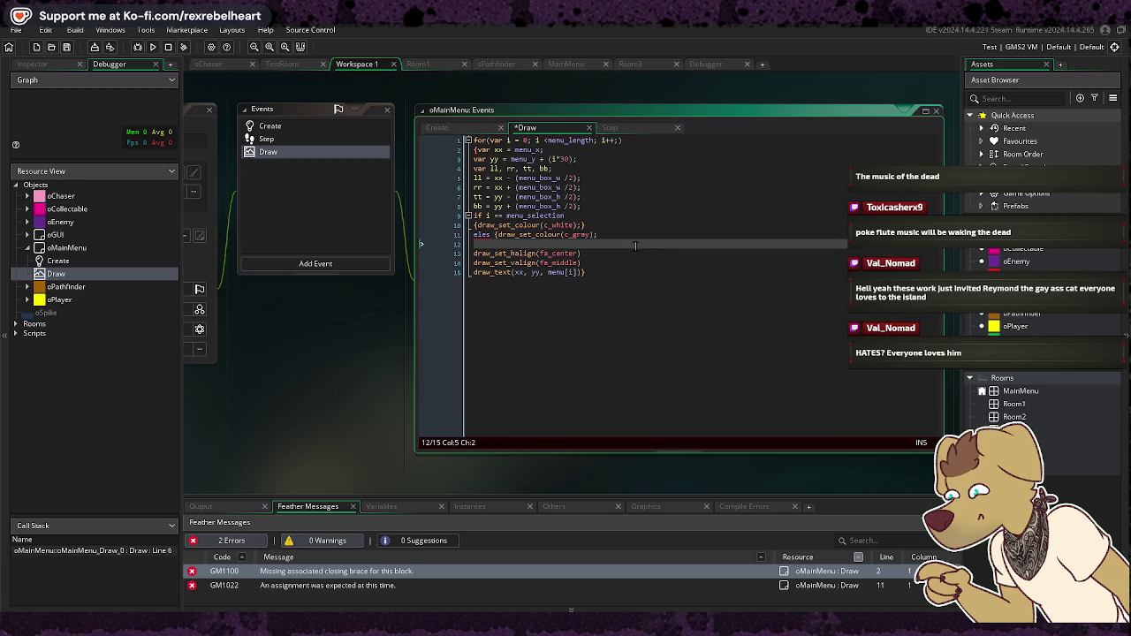
{"action": "key", "text": "Up"}
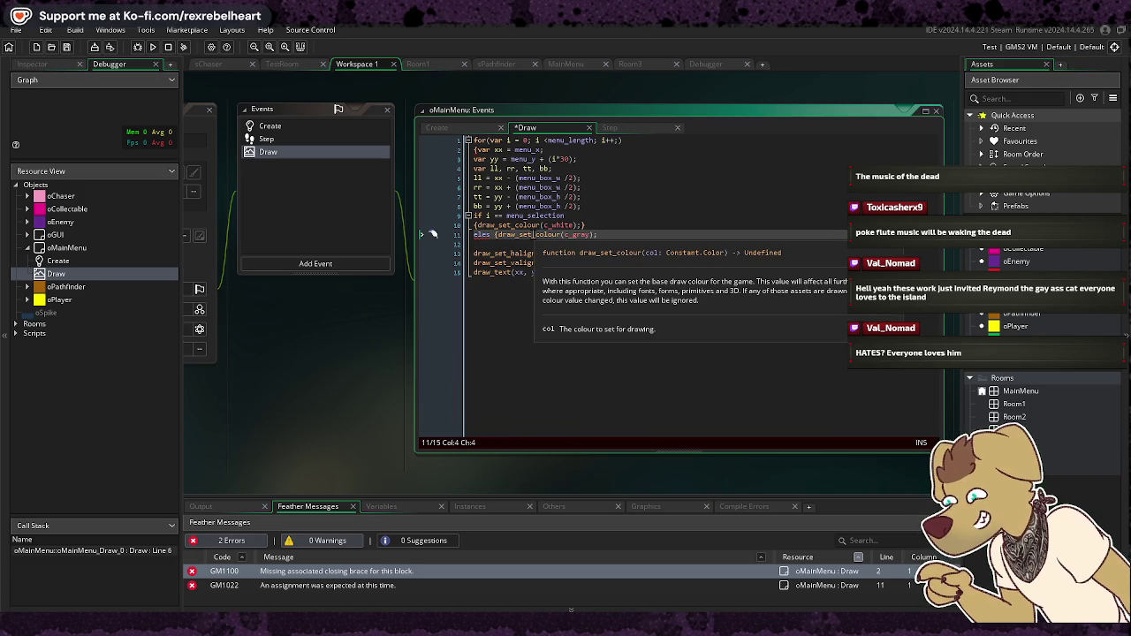
{"action": "key", "text": "BackSpace"}
{"action": "key", "text": "BackSpace"}
{"action": "type", "text": "e"}
{"action": "key", "text": "Down"}
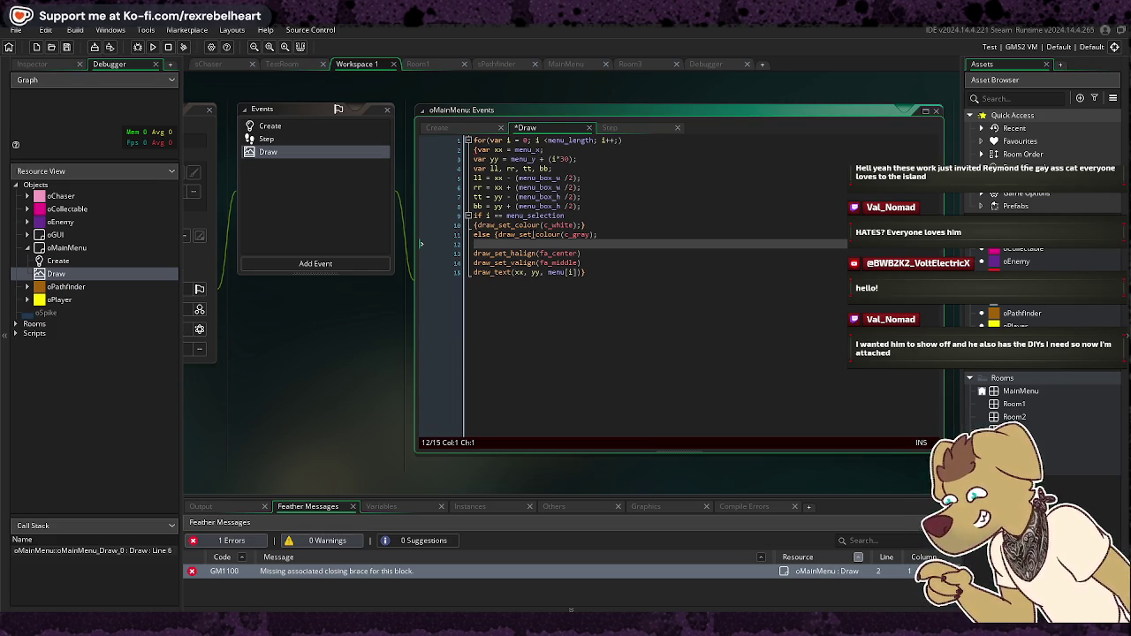
Step: Complete line 12 as draw_rectangle(ll,tt,rr,bb,false); and start a new line below it
{"action": "type", "text": "draw"}
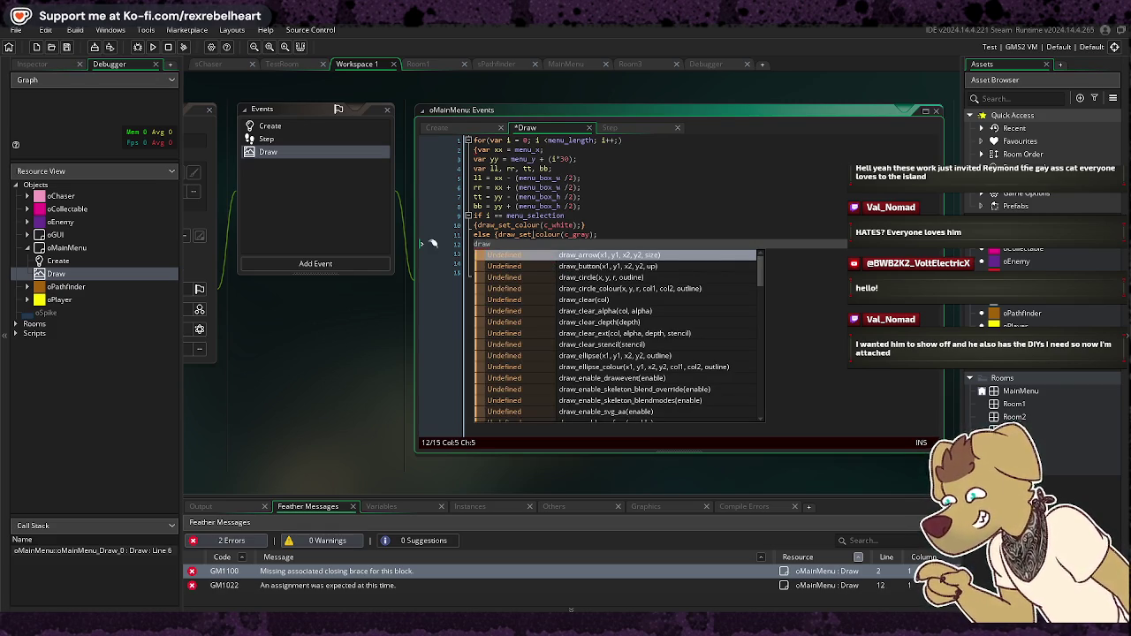
{"action": "type", "text": "_recta"}
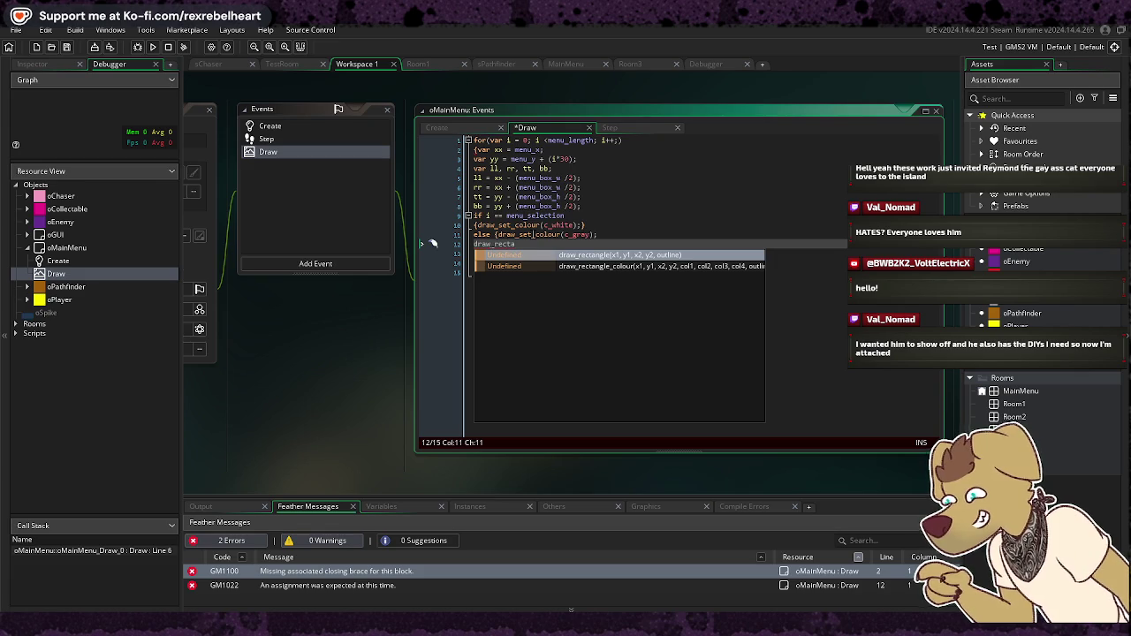
{"action": "left_click", "coordinate": [579, 256]}
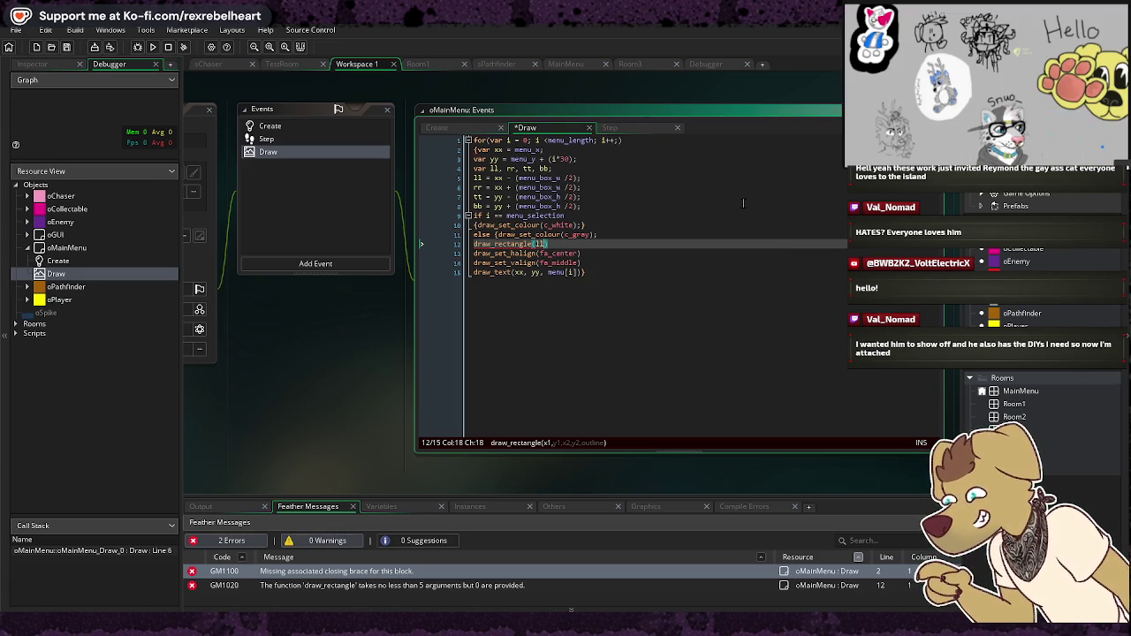
{"action": "type", "text": ",rr"}
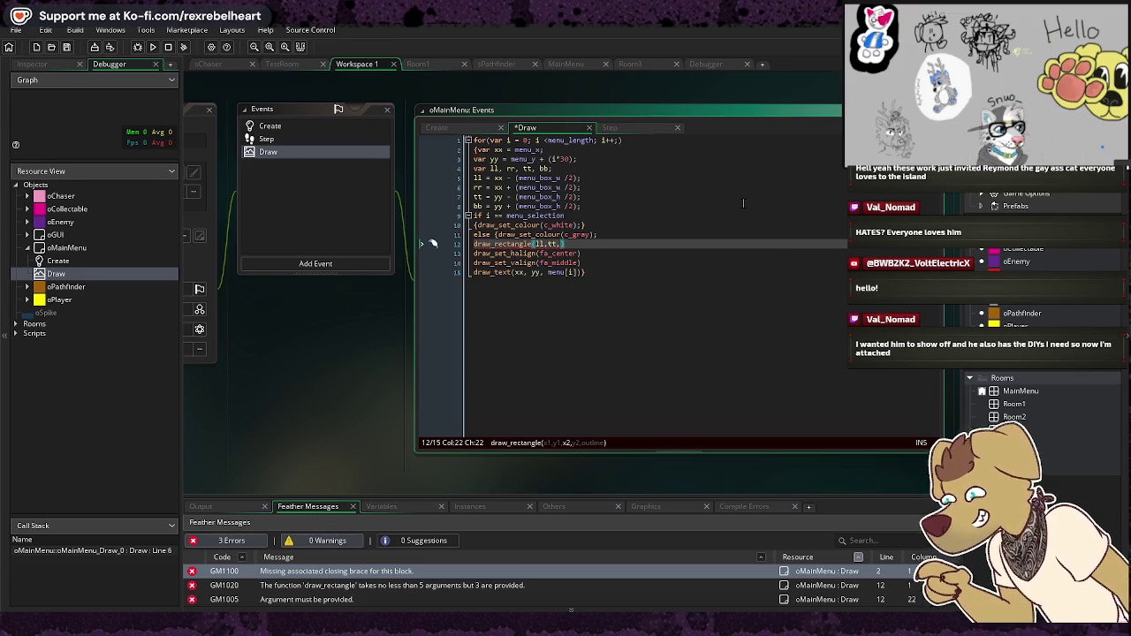
{"action": "type", "text": ",bb,"}
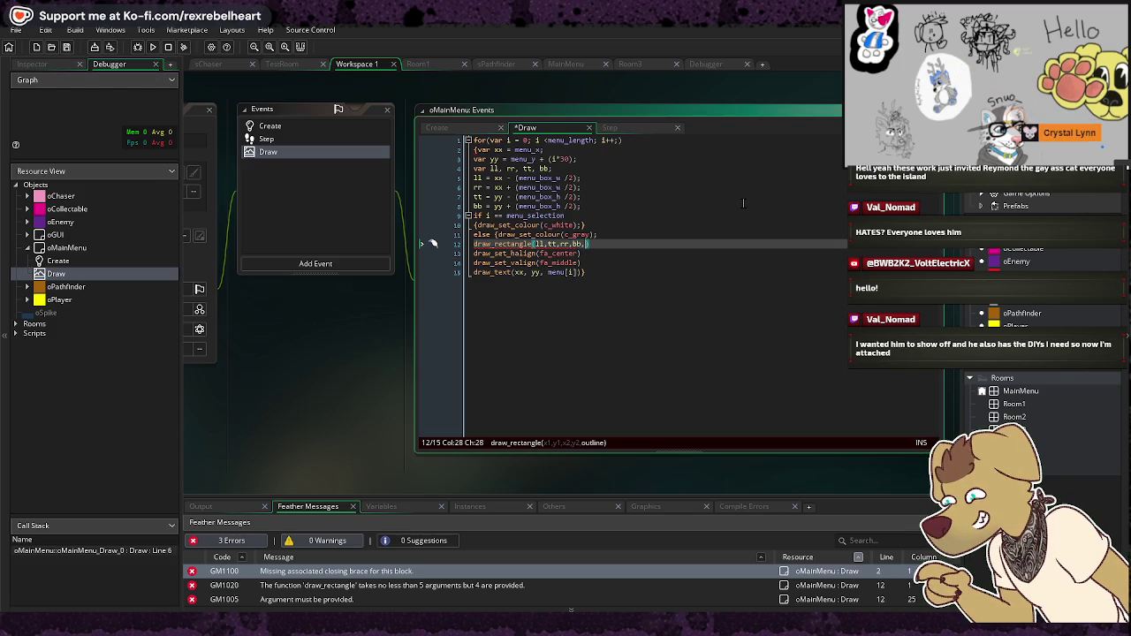
{"action": "type", "text": "false"}
{"action": "type", "text": ")"}
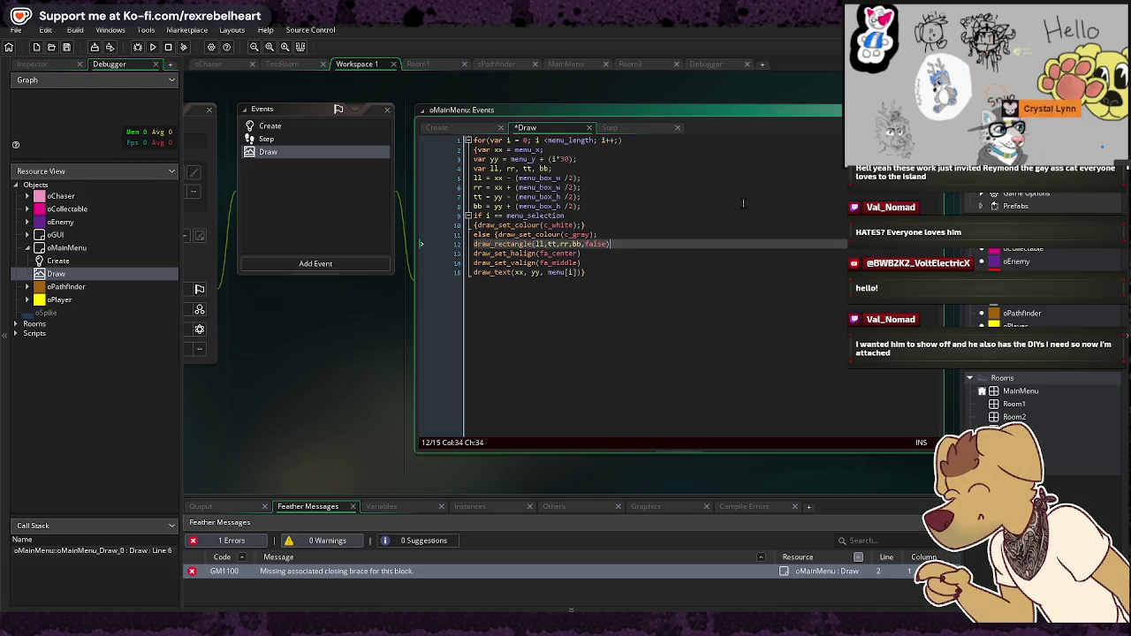
{"action": "key", "text": "Return"}
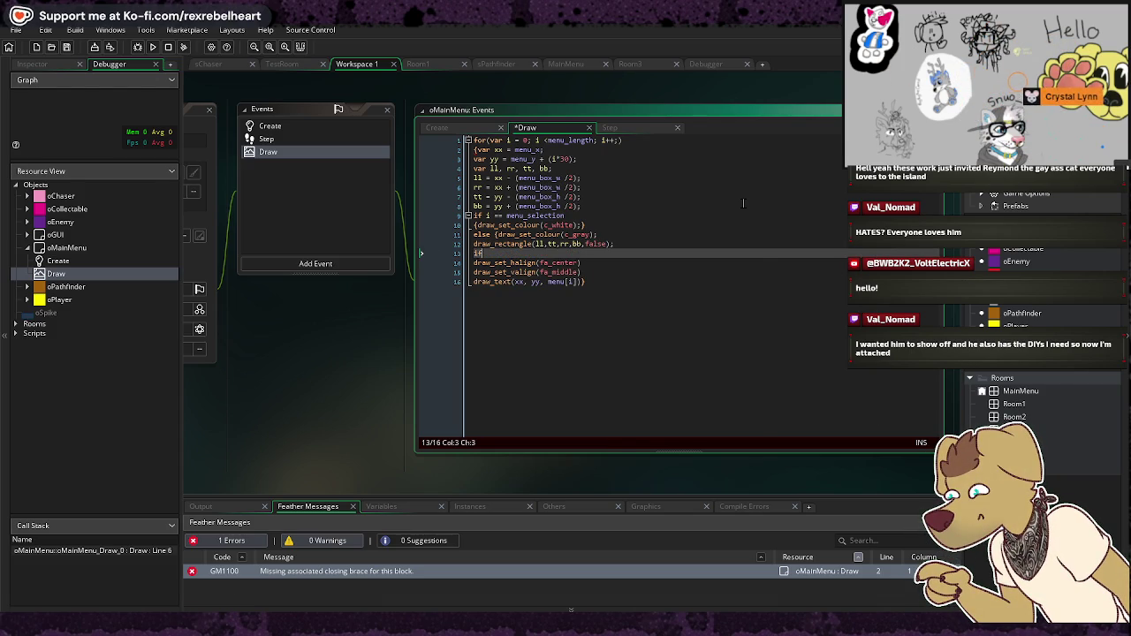
Step: Write line 13: if i == menu_selection {draw_set_colour(c_yellow);} and start the next line
{"action": "type", "text": "if"}
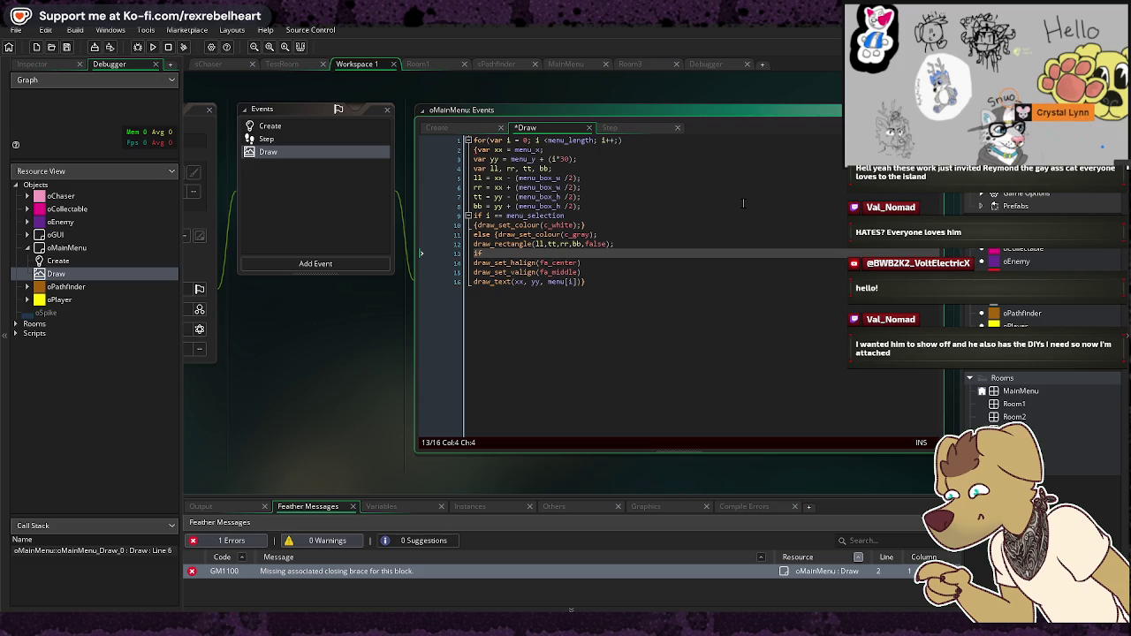
{"action": "type", "text": " ii =="}
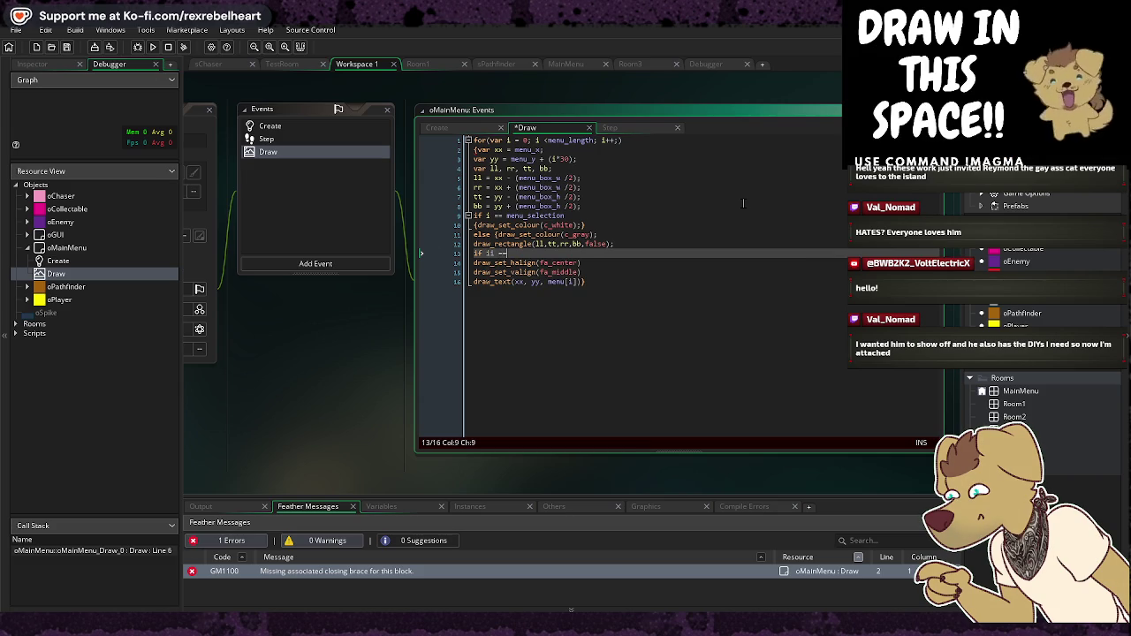
{"action": "type", "text": " menu_"}
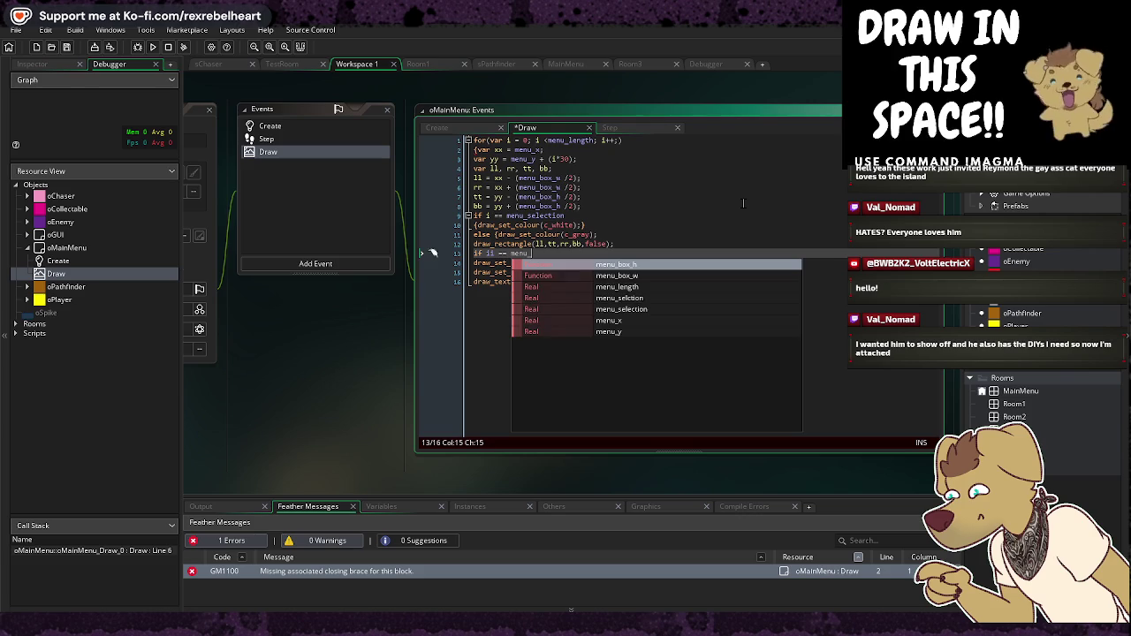
{"action": "type", "text": "selection"}
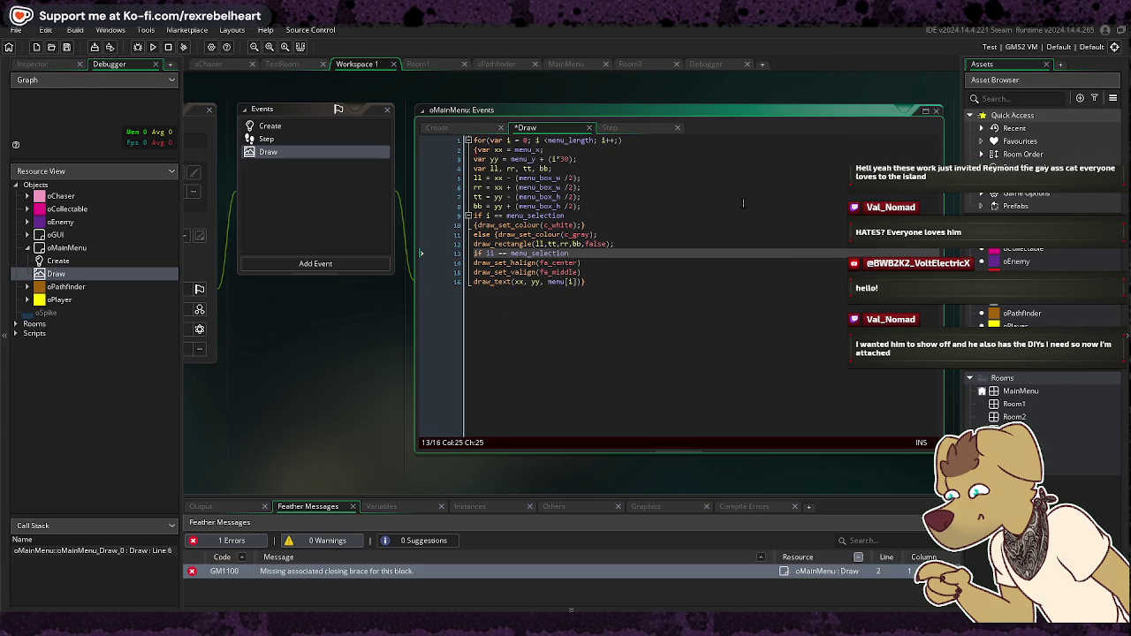
{"action": "key", "text": "BackSpace"}
{"action": "key", "text": "BackSpace"}
{"action": "key", "text": "BackSpace"}
{"action": "type", "text": "{draw"}
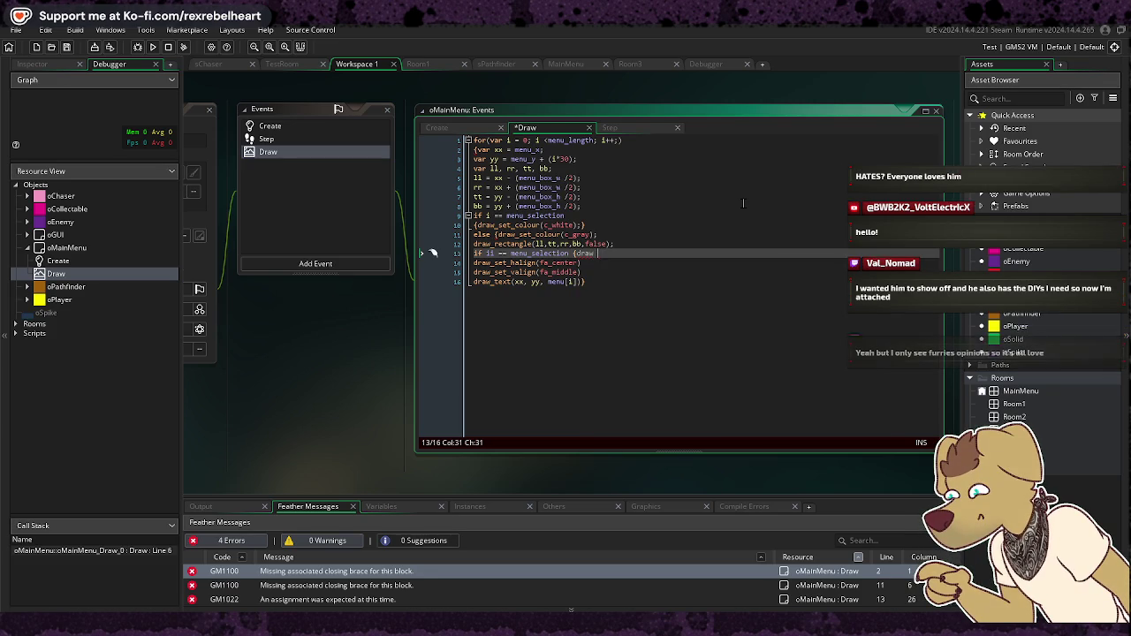
{"action": "key", "text": "BackSpace"}
{"action": "type", "text": "_set_"}
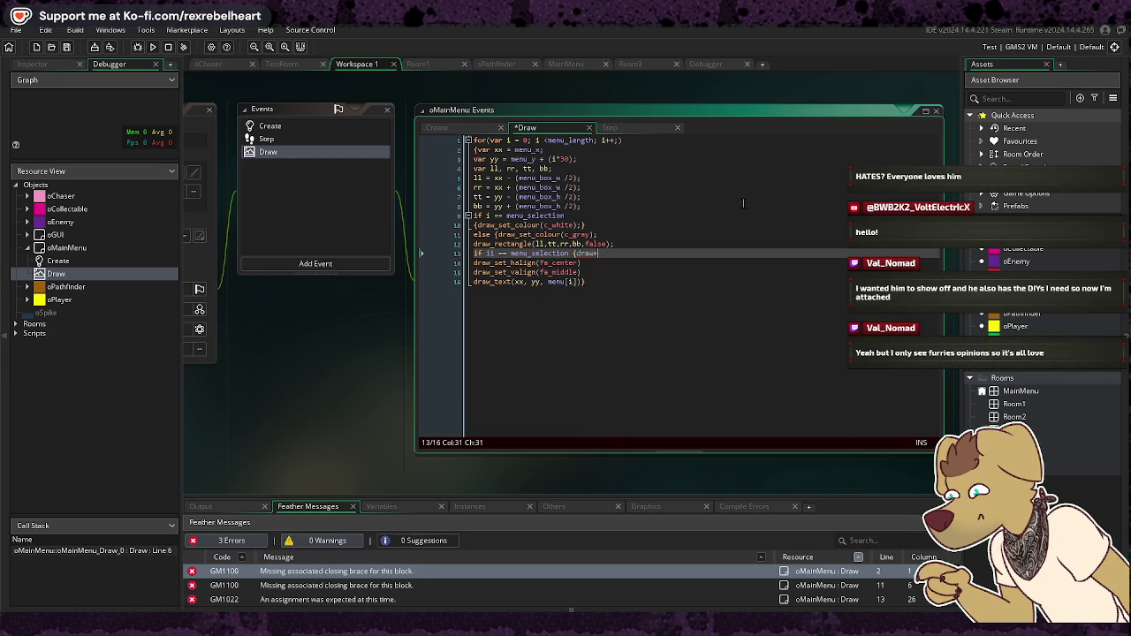
{"action": "type", "text": "colour(c_yellow);}"}
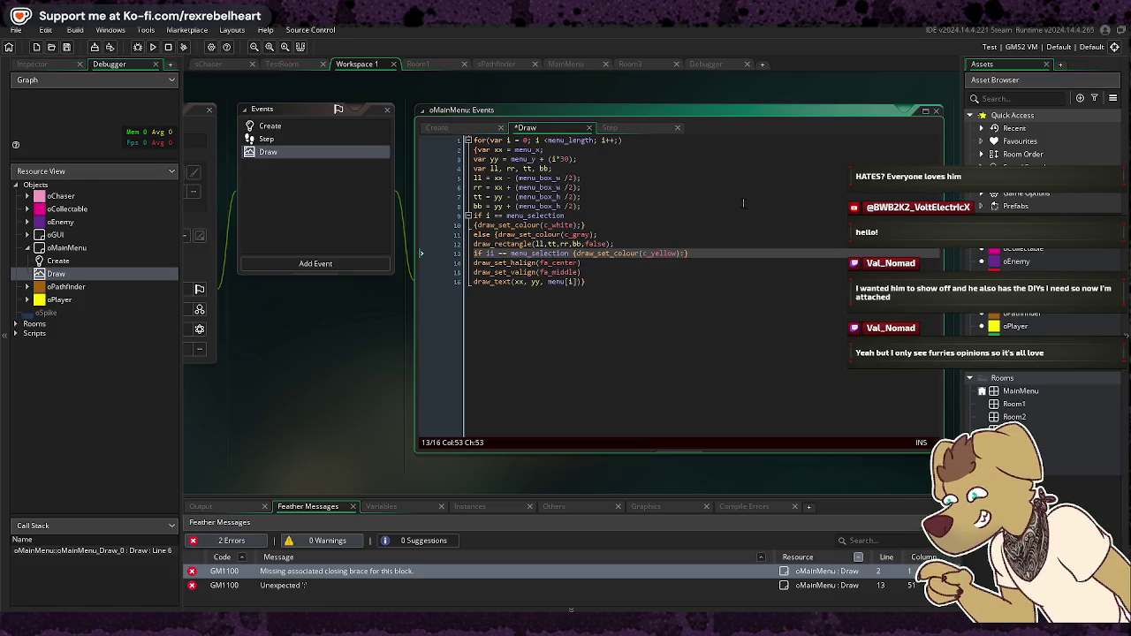
{"action": "key", "text": "Return"}
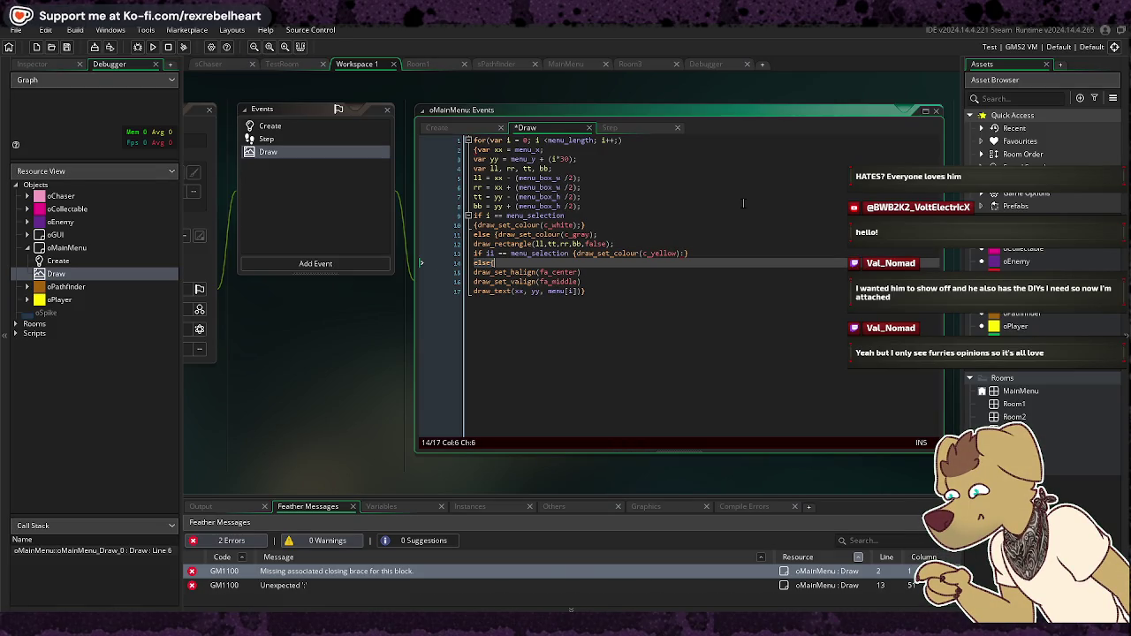
{"action": "type", "text": "else{"}
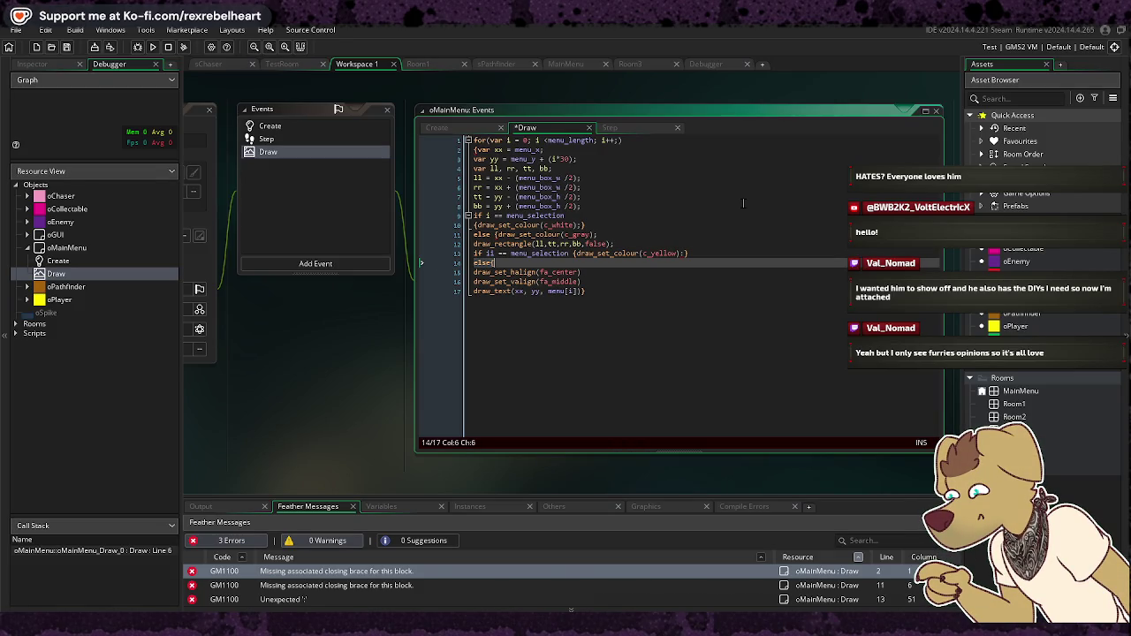
Step: Add line 14 'else {draw_set_colour(c_white);}', drop the extra blank line, and run the game
{"action": "key", "text": "BackSpace"}
{"action": "type", "text": "{"}
{"action": "type", "text": "draw"}
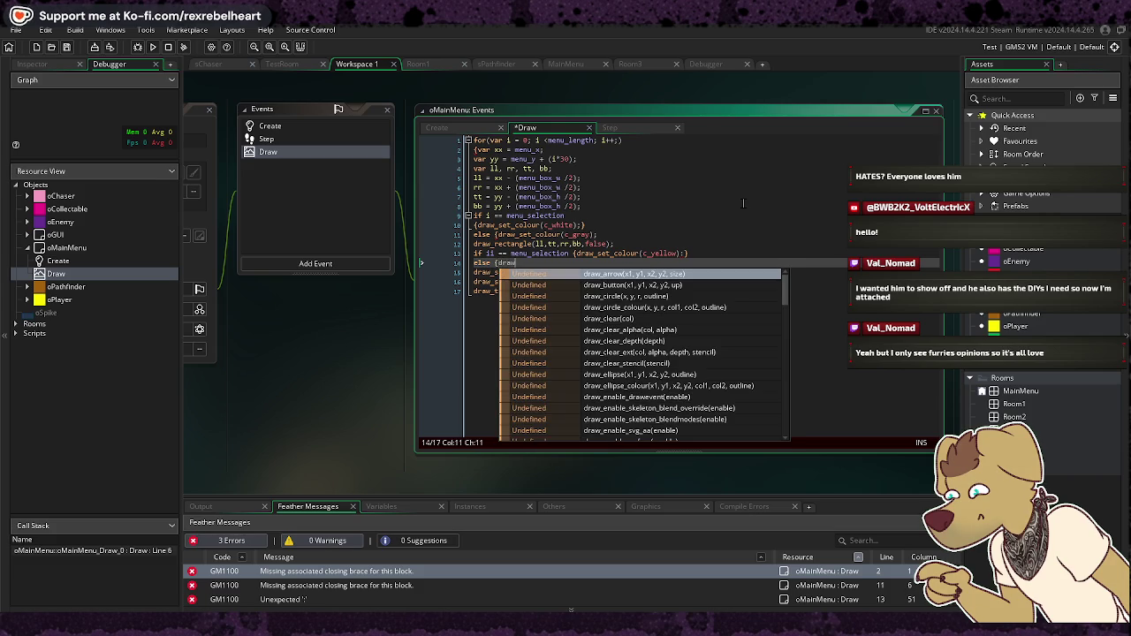
{"action": "type", "text": "_set"}
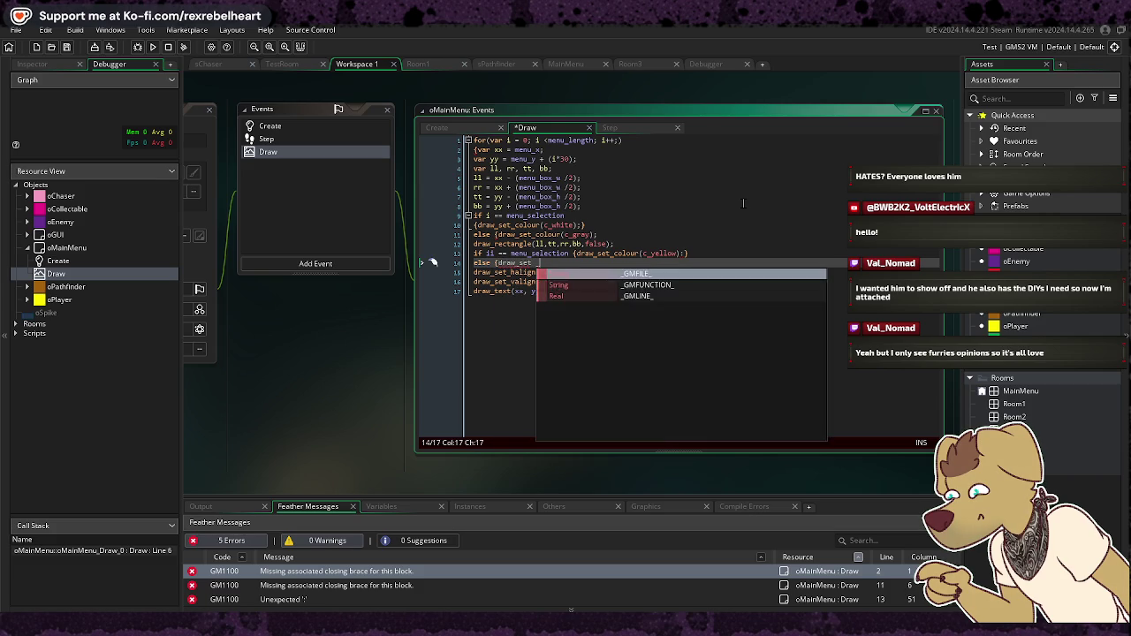
{"action": "key", "text": "BackSpace"}
{"action": "type", "text": "_co"}
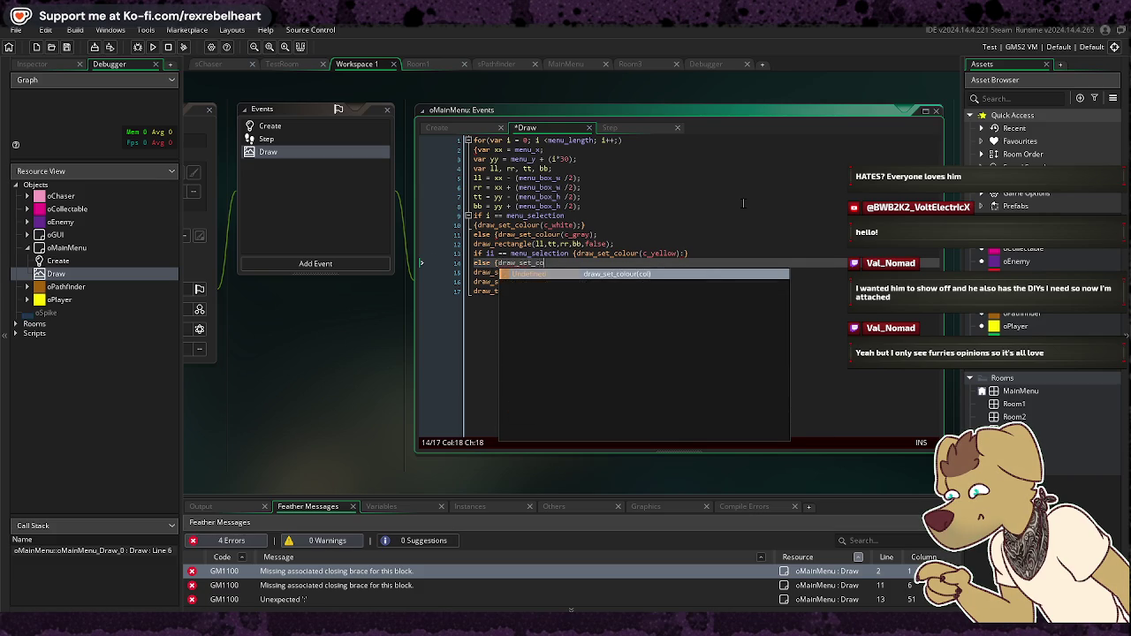
{"action": "type", "text": "louyr("}
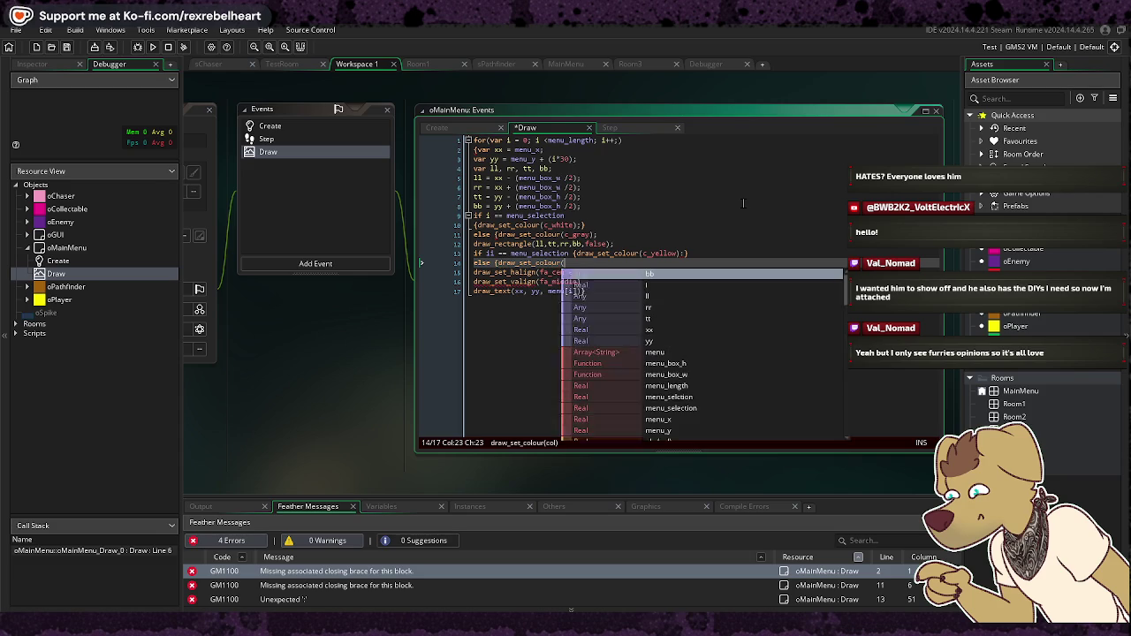
{"action": "type", "text": "cwhite"}
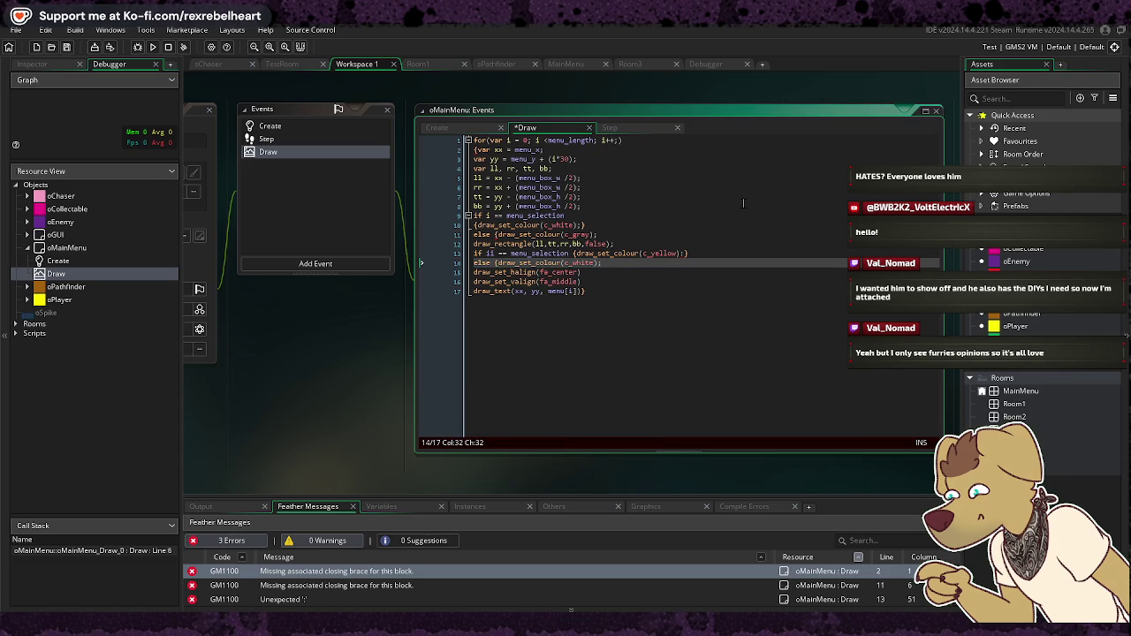
{"action": "type", "text": "}"}
{"action": "key", "text": "Return"}
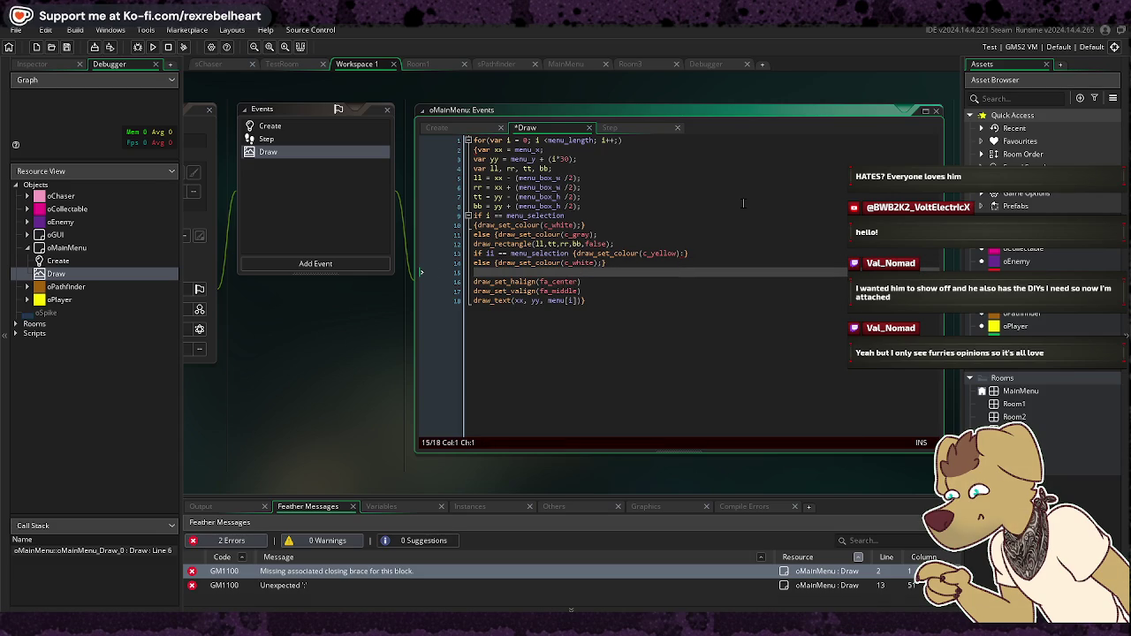
{"action": "key", "text": "BackSpace"}
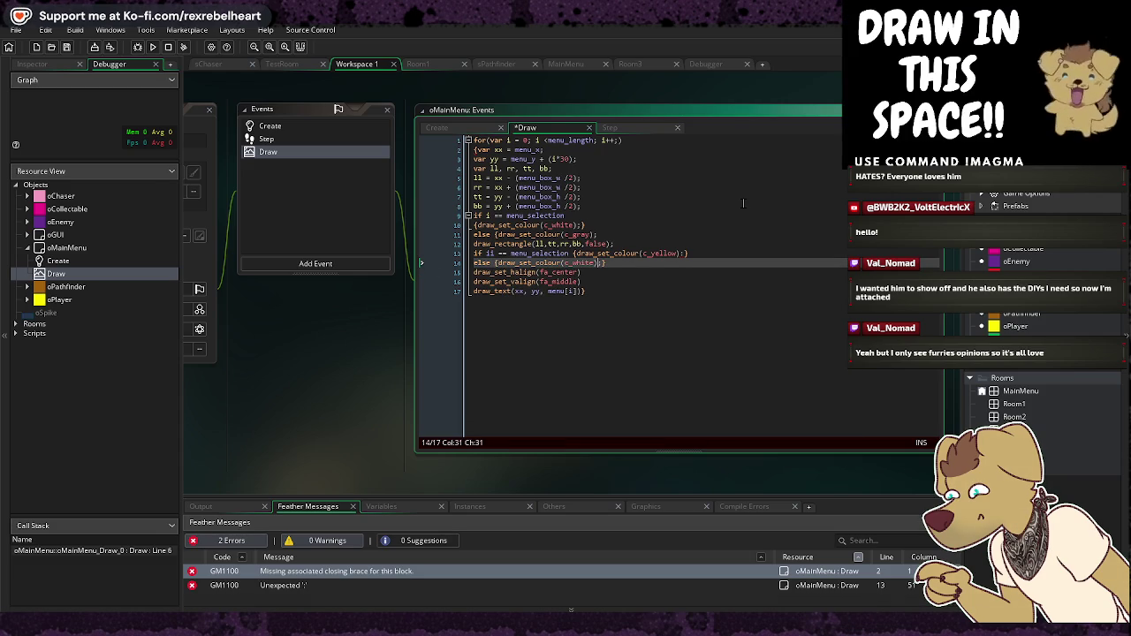
{"action": "left_click", "coordinate": [152, 47]}
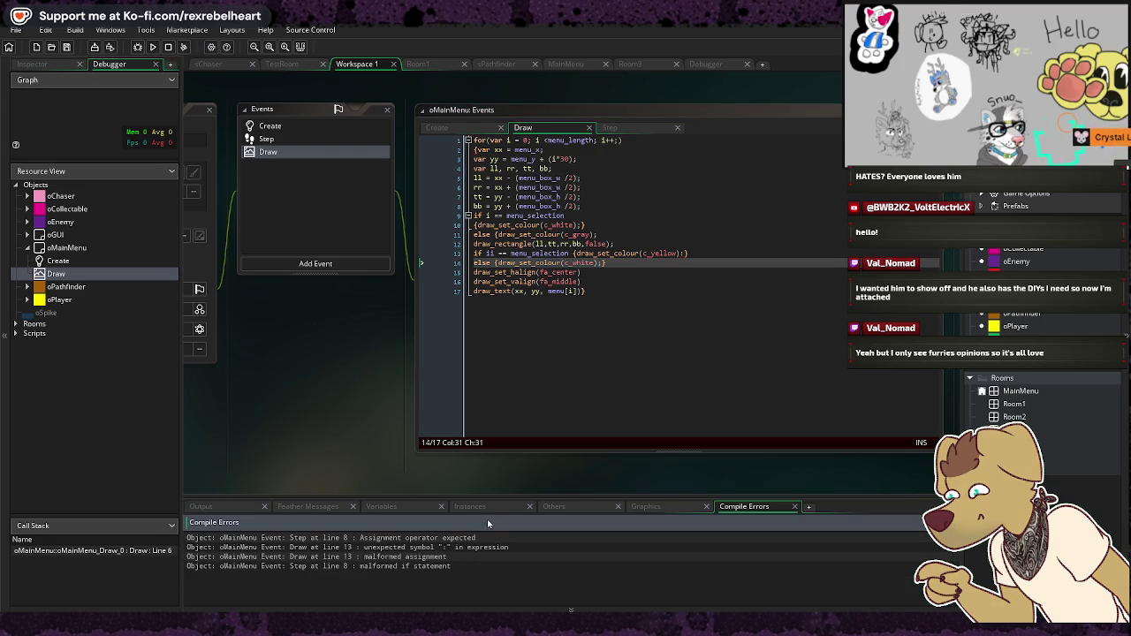
Step: Show the Feather Messages list and jump to the missing closing brace error on line 2
{"action": "left_click", "coordinate": [307, 506]}
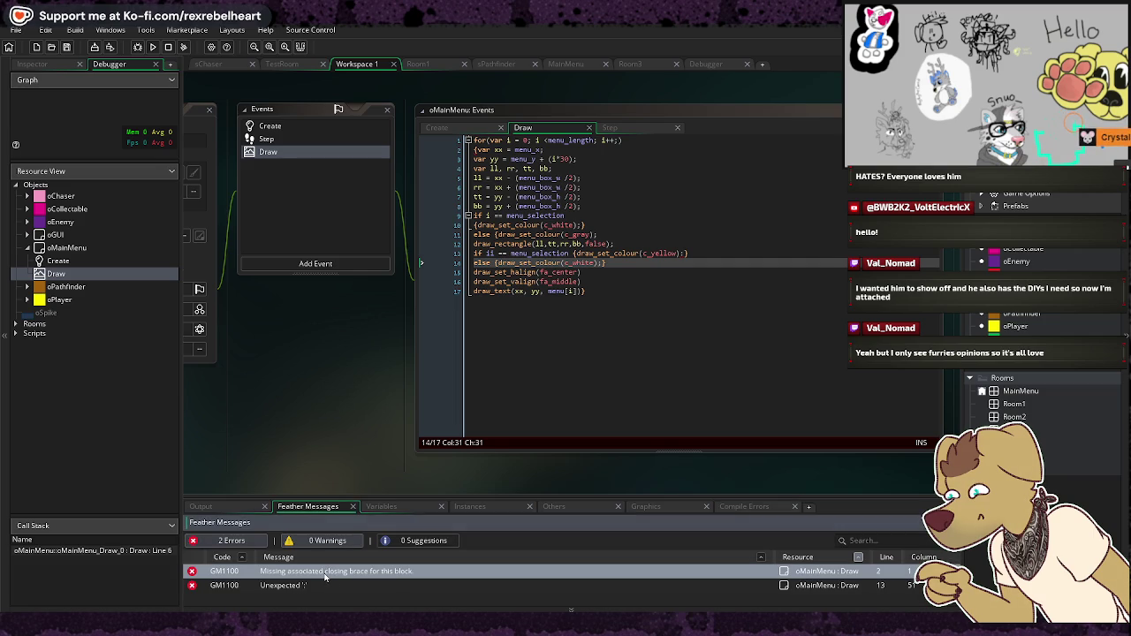
{"action": "double_click", "coordinate": [221, 572]}
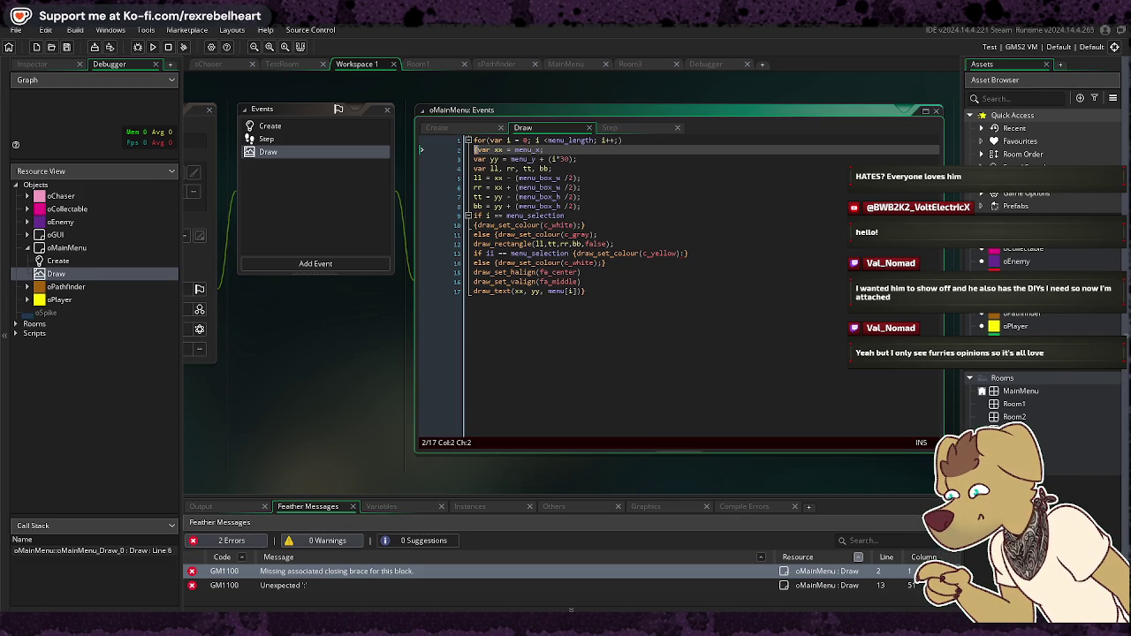
Step: Rerun the game and jump to the Feather scope warning on line 5
{"action": "left_click", "coordinate": [624, 160]}
{"action": "type", "text": "}"}
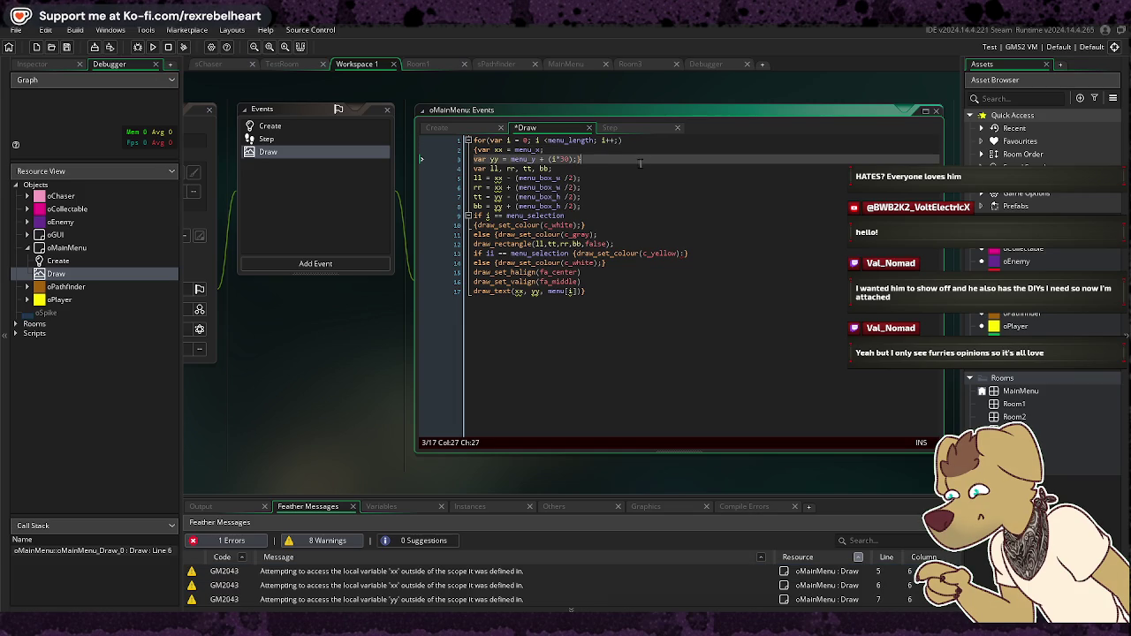
{"action": "left_click", "coordinate": [147, 46]}
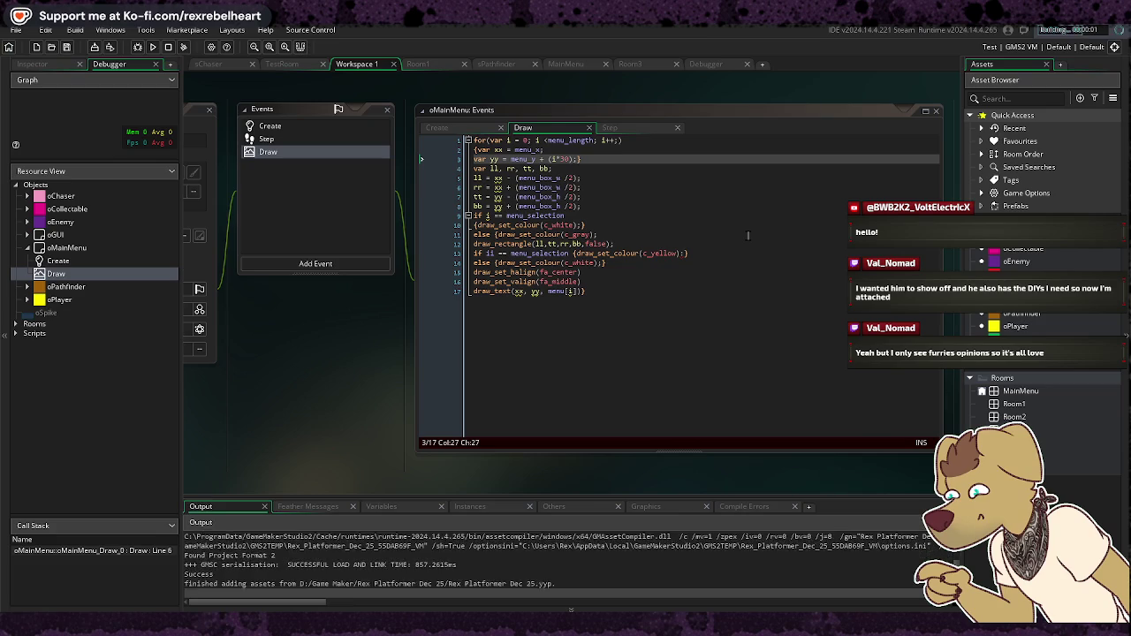
{"action": "left_click", "coordinate": [288, 508]}
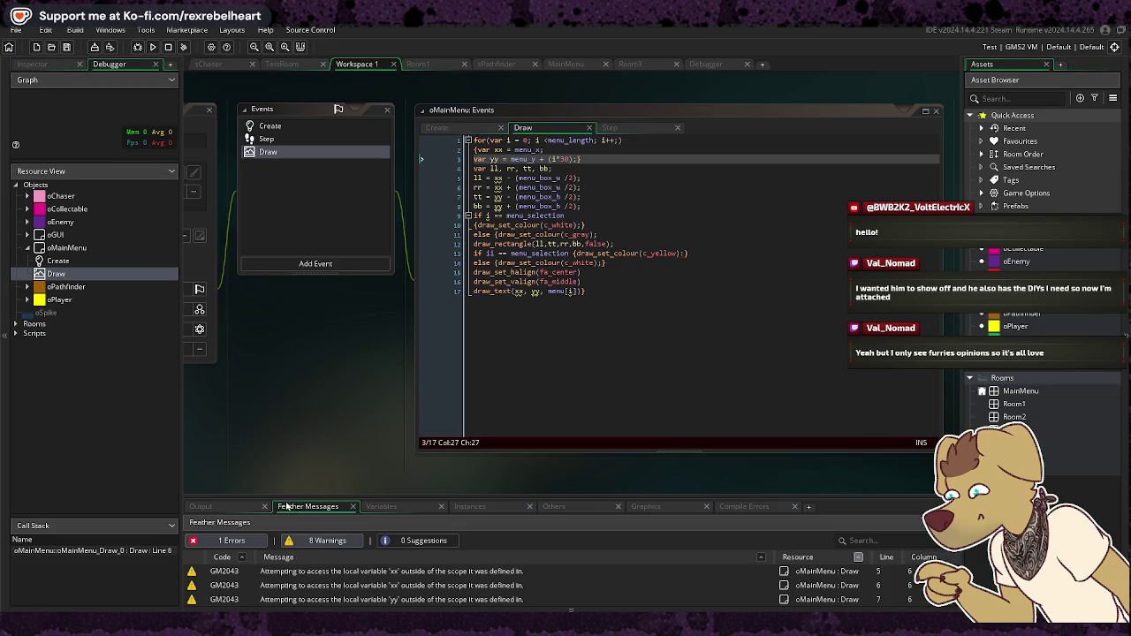
{"action": "double_click", "coordinate": [310, 571]}
Step: Move the closing brace from line 3 down to the bb line and rerun
{"action": "left_click", "coordinate": [619, 160]}
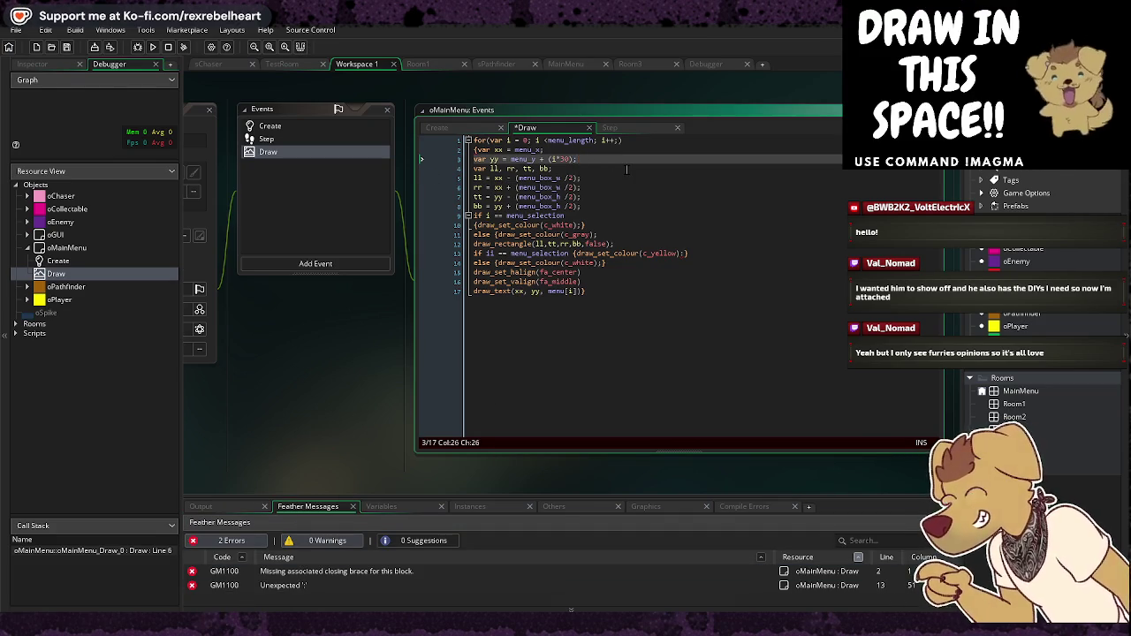
{"action": "key", "text": "BackSpace"}
{"action": "key", "text": "Down"}
{"action": "key", "text": "Down"}
{"action": "key", "text": "Down"}
{"action": "key", "text": "Down"}
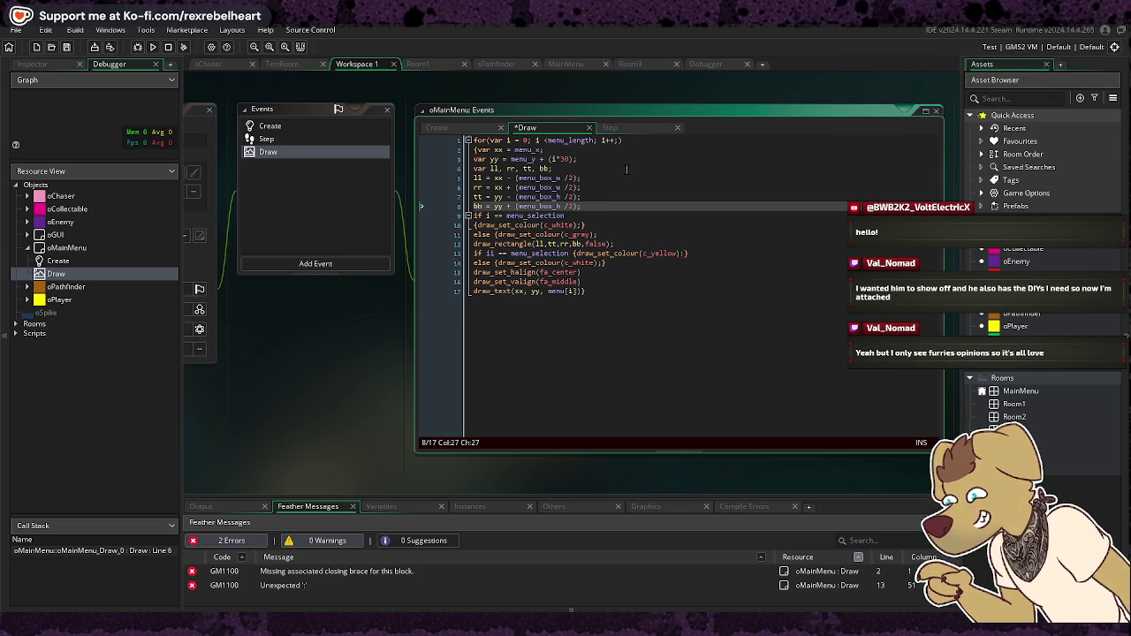
{"action": "type", "text": "}"}
{"action": "left_click", "coordinate": [153, 47]}
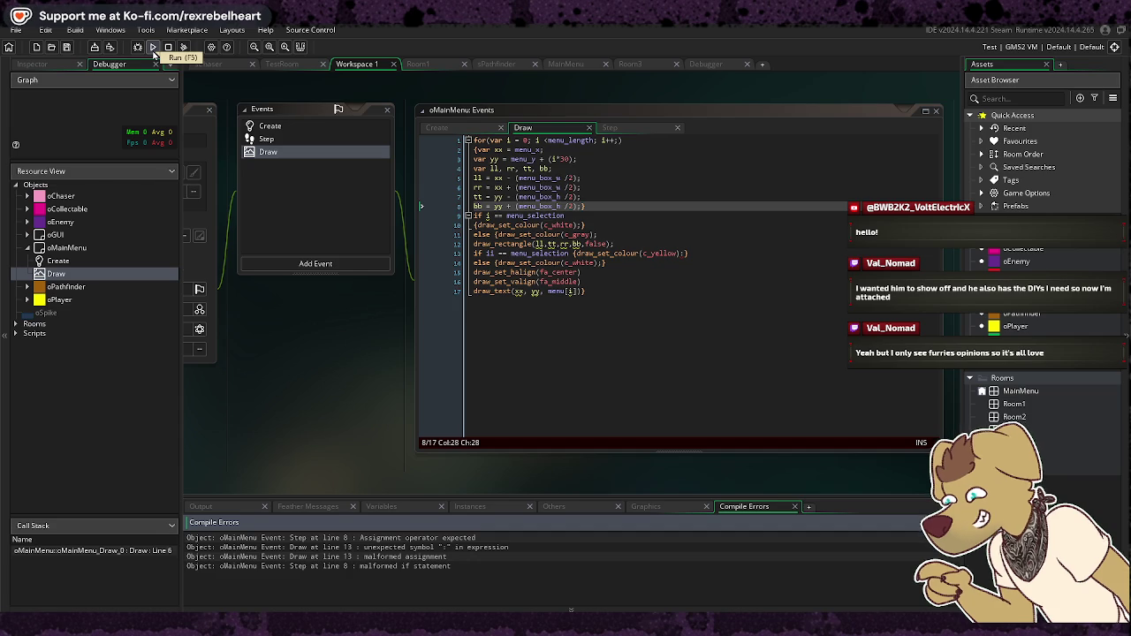
Step: Jump to the line 9 warning, delete the closing brace on line 8, and rerun
{"action": "left_click", "coordinate": [334, 507]}
{"action": "double_click", "coordinate": [332, 572]}
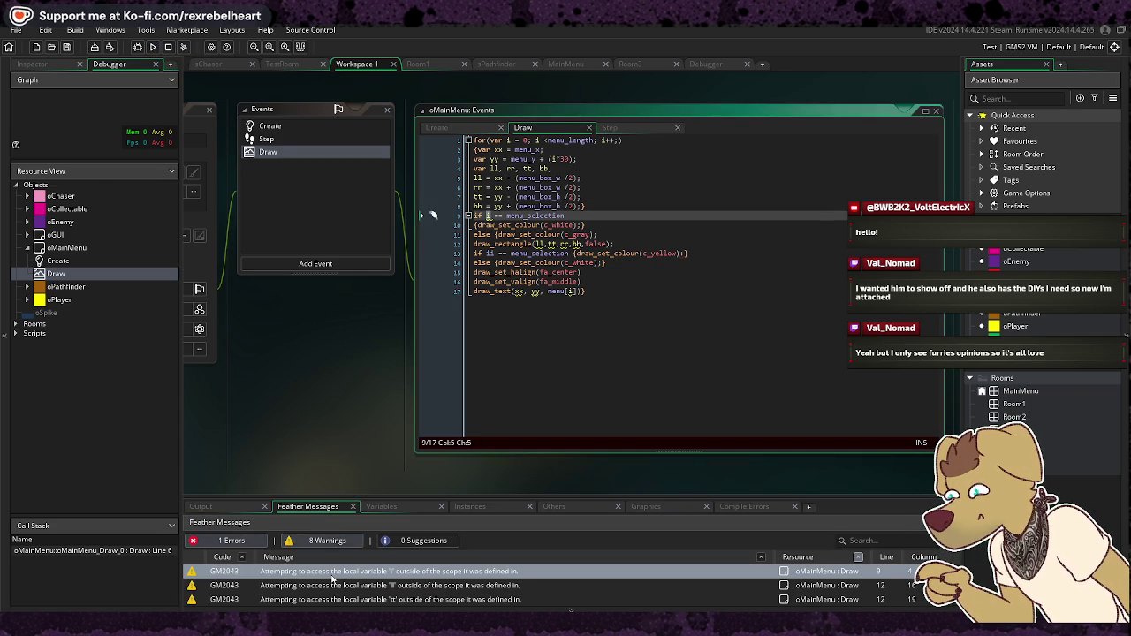
{"action": "left_click", "coordinate": [598, 205]}
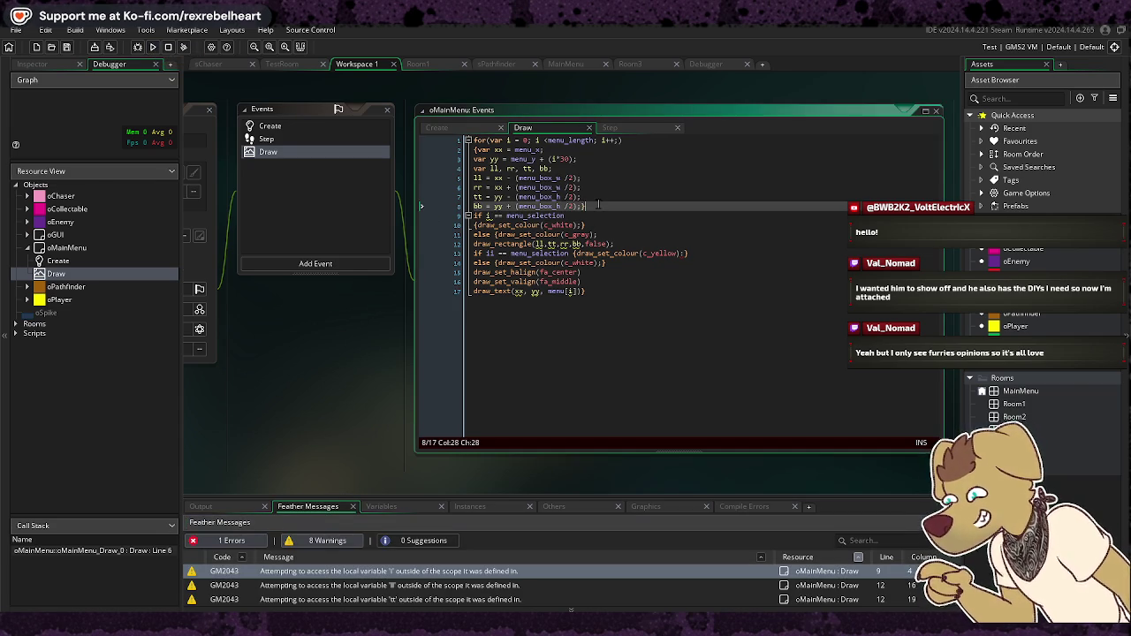
{"action": "key", "text": "BackSpace"}
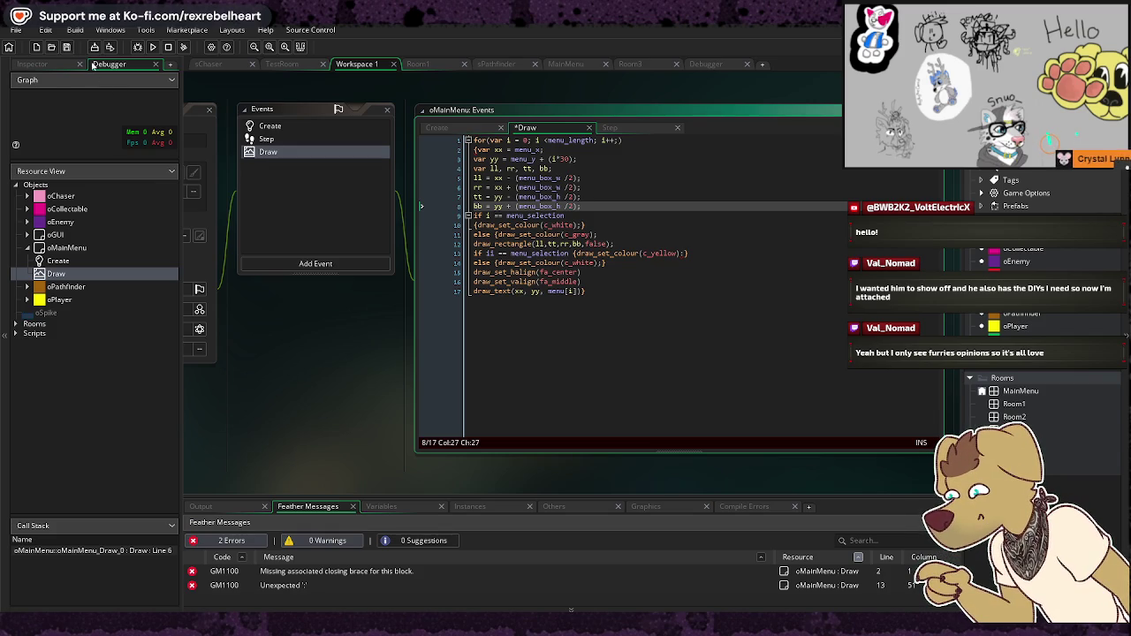
{"action": "left_click", "coordinate": [152, 47]}
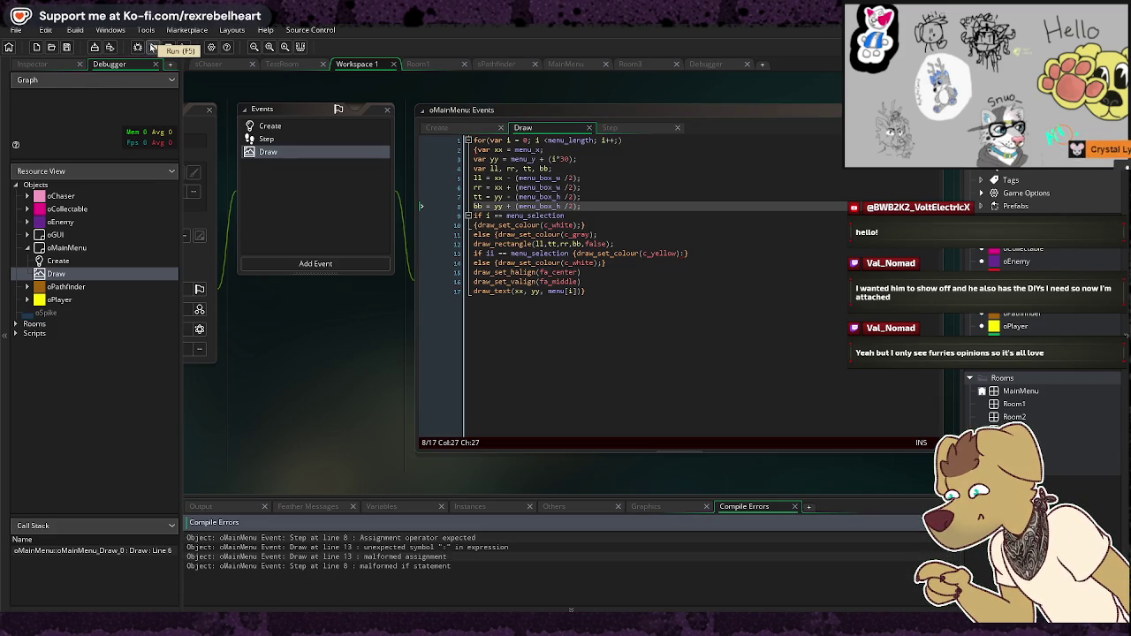
Step: Replace the stray colon on line 13 with a semicolon
{"action": "left_click", "coordinate": [291, 507]}
{"action": "double_click", "coordinate": [307, 572]}
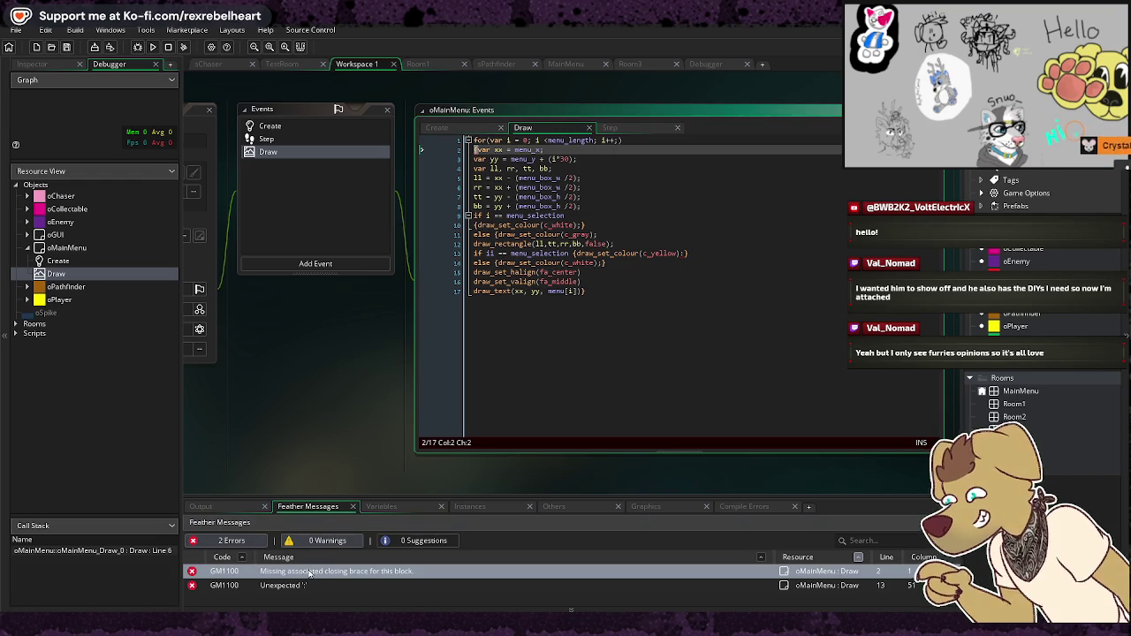
{"action": "double_click", "coordinate": [351, 585]}
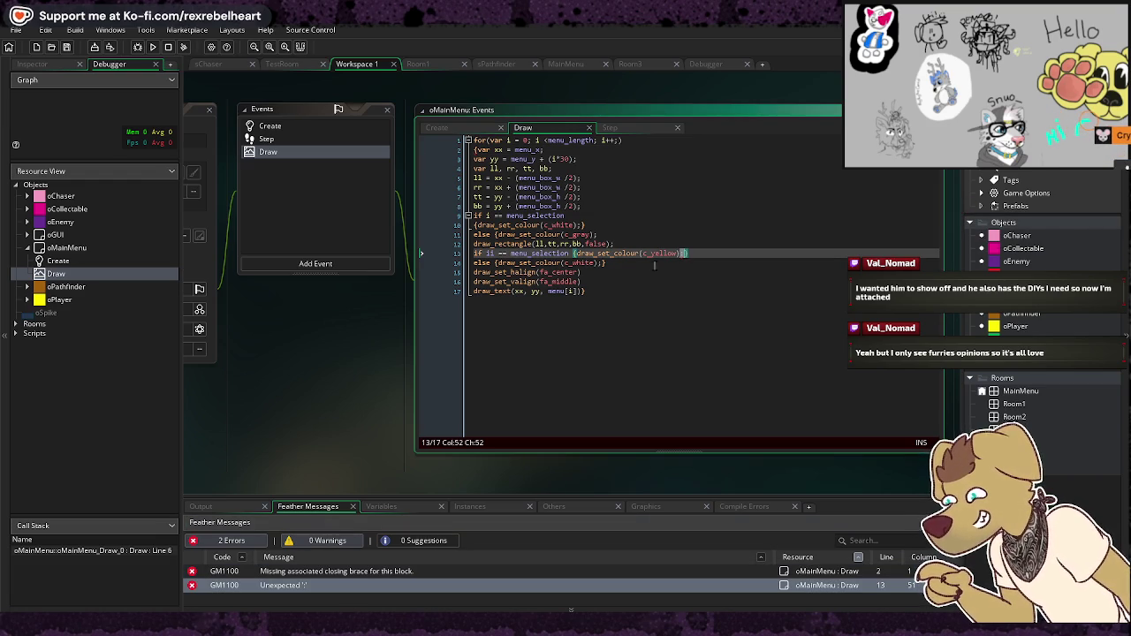
{"action": "key", "text": "BackSpace"}
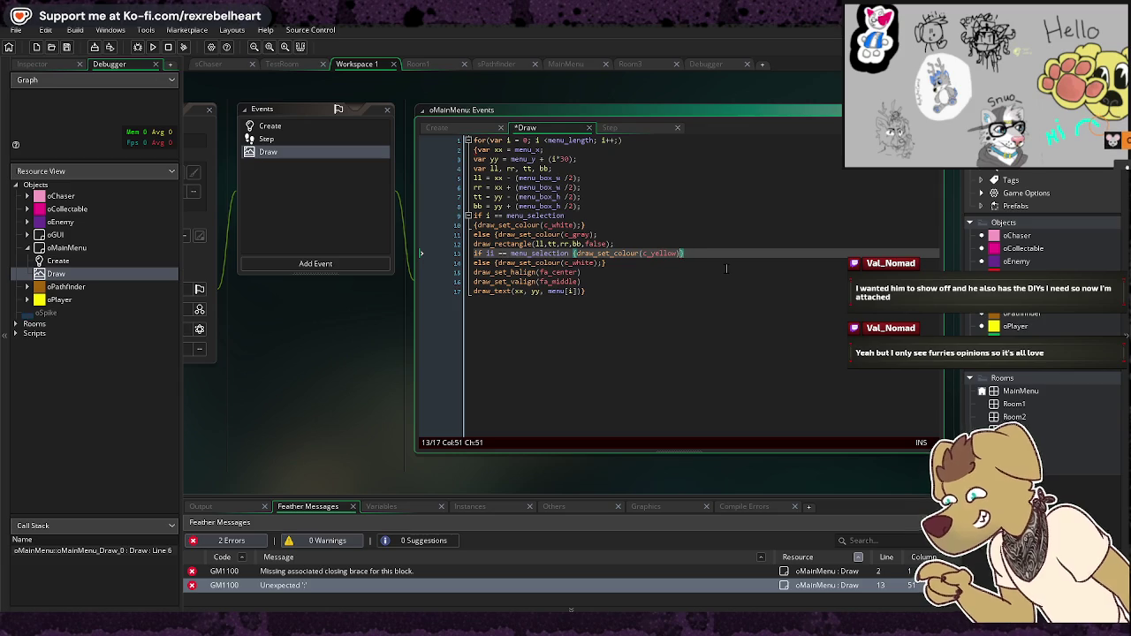
{"action": "type", "text": ";"}
Step: Add a closing brace at line 17's end, rerun, and confirm Feather shows 0 errors
{"action": "left_click", "coordinate": [727, 289]}
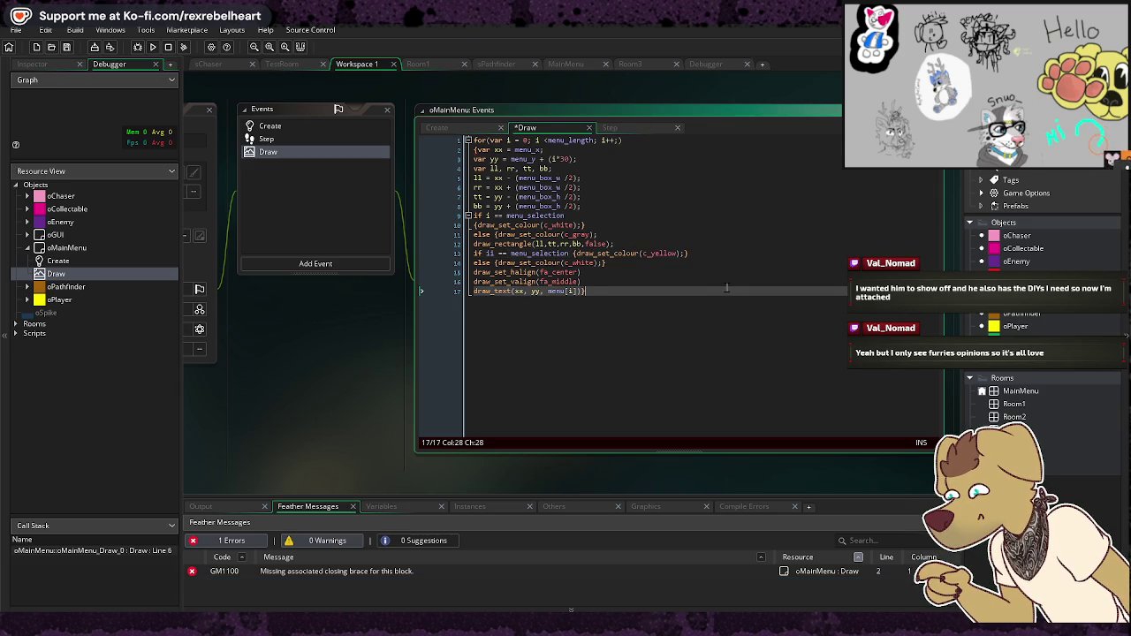
{"action": "type", "text": "}"}
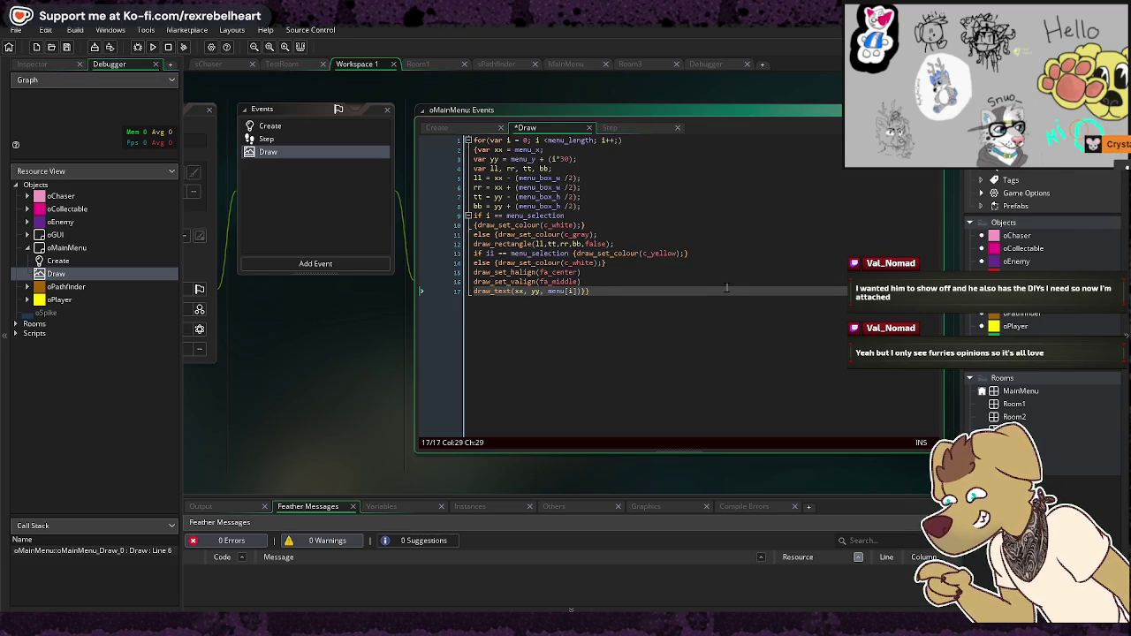
{"action": "key", "text": "F5"}
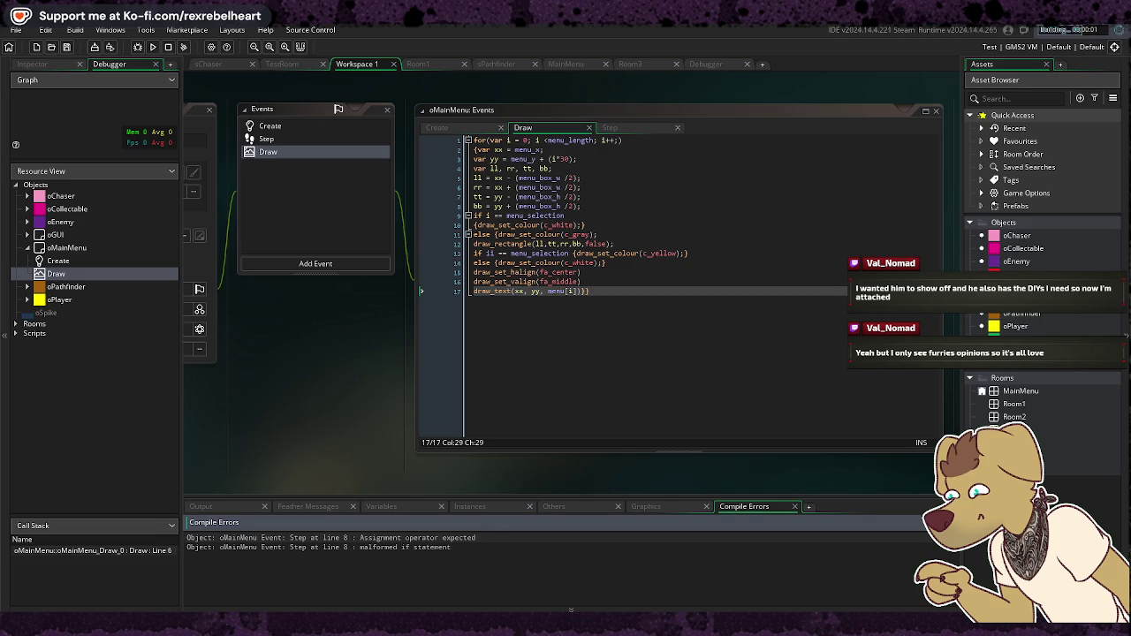
{"action": "left_click", "coordinate": [307, 508]}
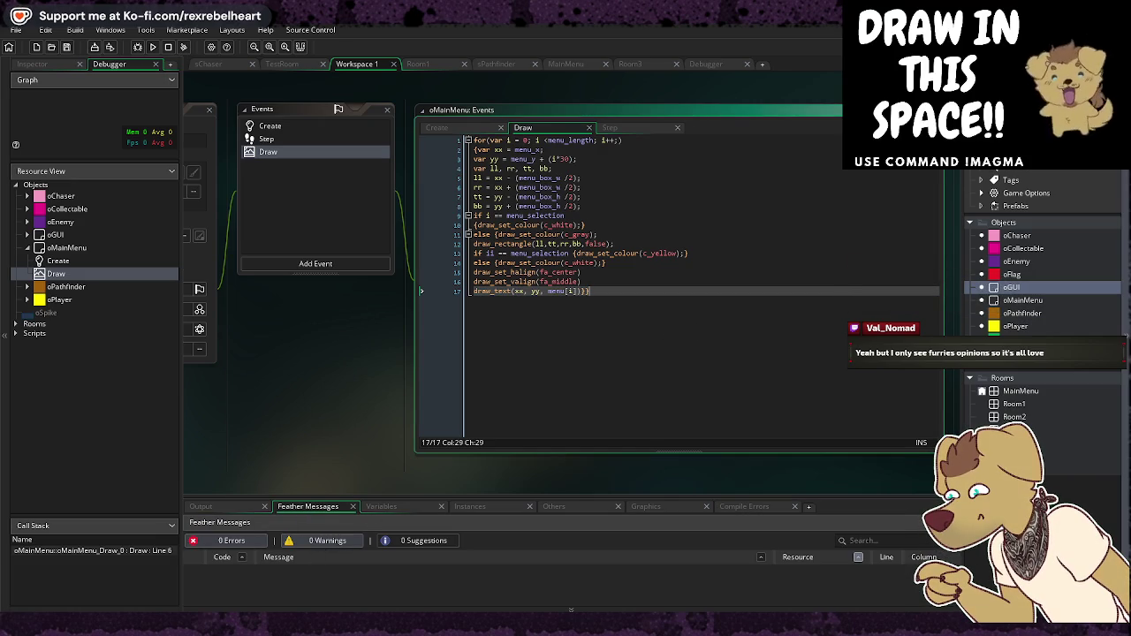
{"action": "mouse_move", "coordinate": [658, 253]}
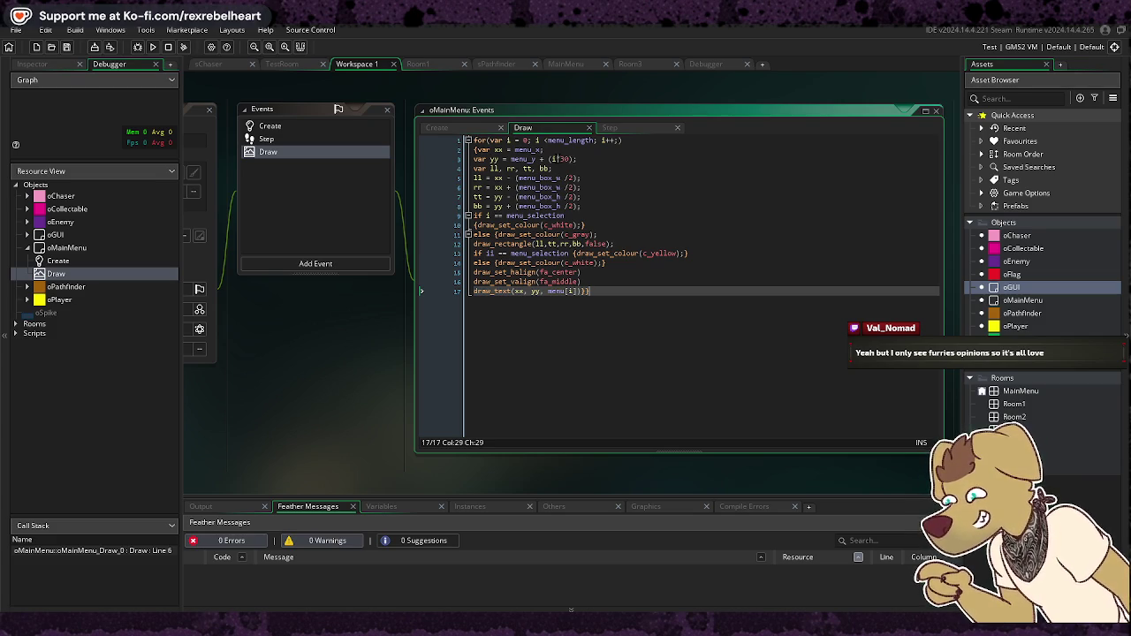
Step: Jump to the Step event's line 8 compile error, fix the menu selection condition, and run with F5
{"action": "left_click", "coordinate": [744, 506]}
{"action": "double_click", "coordinate": [527, 540]}
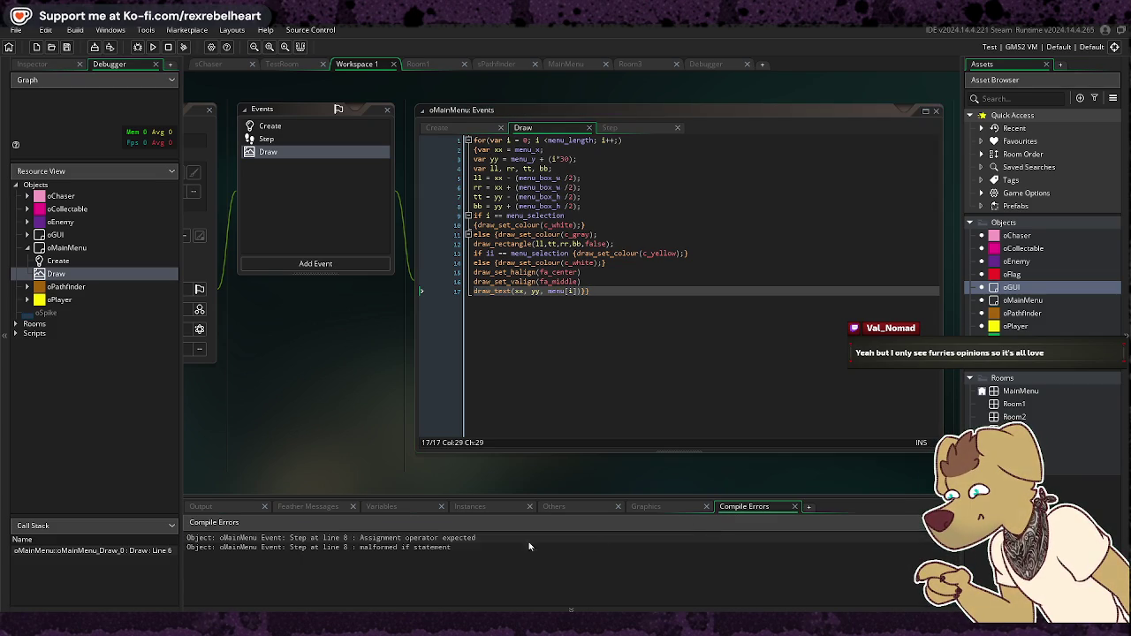
{"action": "left_click", "coordinate": [409, 546]}
{"action": "double_click", "coordinate": [414, 545]}
{"action": "double_click", "coordinate": [431, 547]}
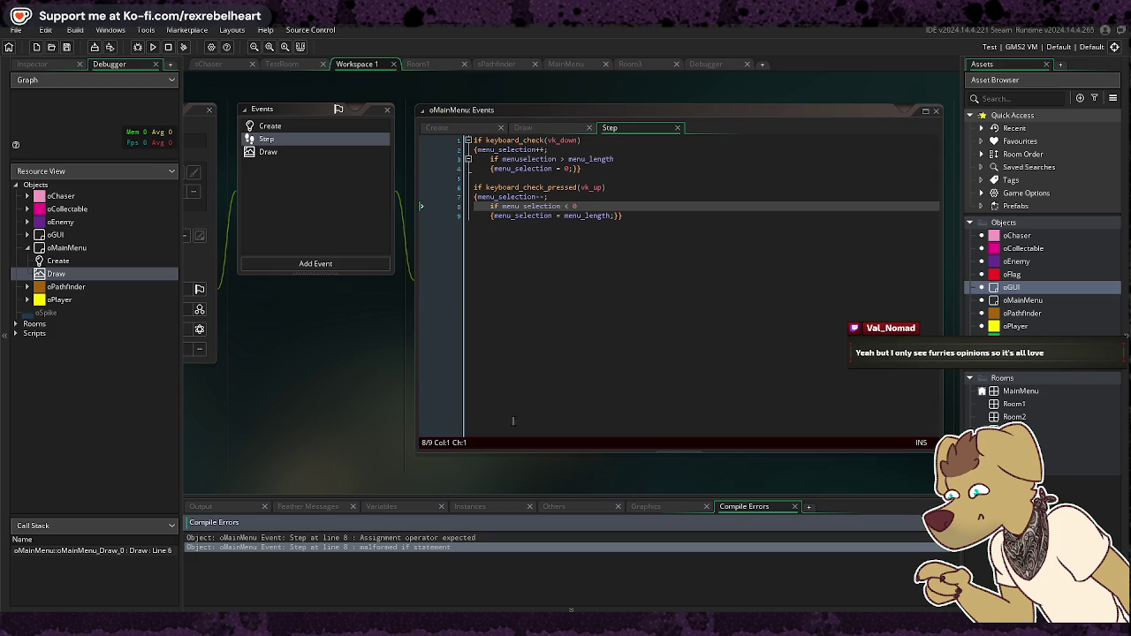
{"action": "left_click", "coordinate": [523, 206]}
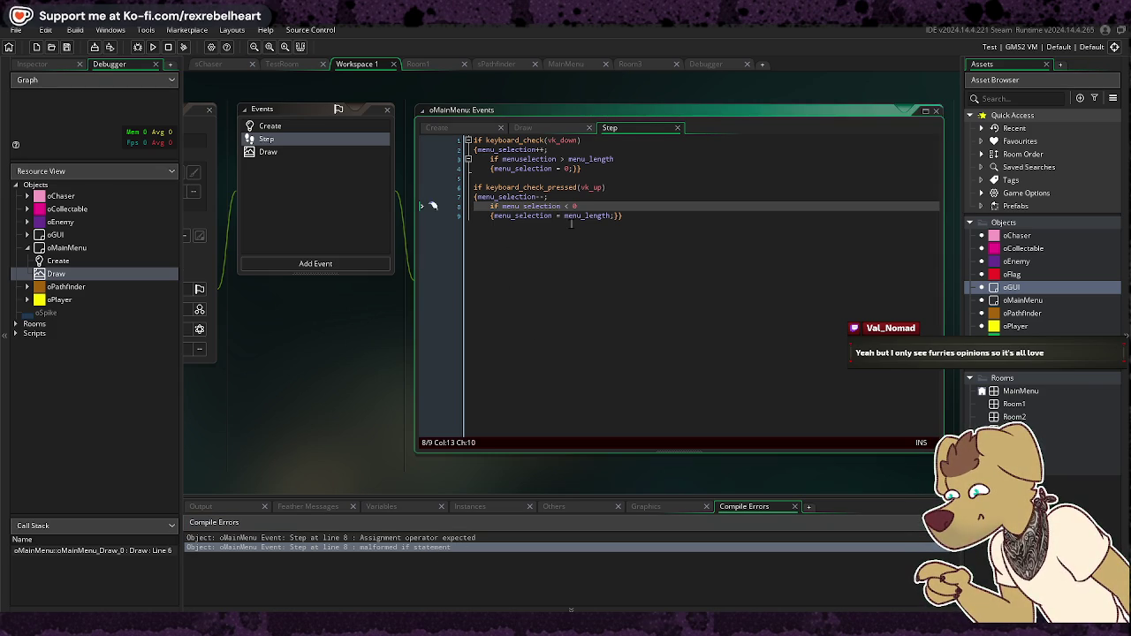
{"action": "key", "text": "F5"}
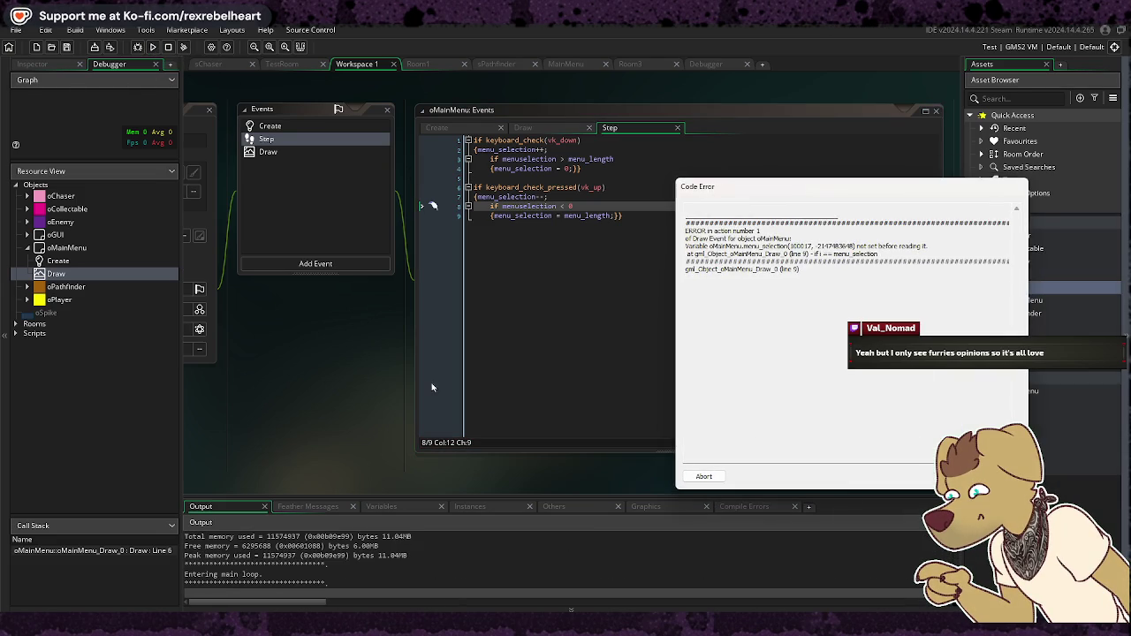
{"action": "left_click", "coordinate": [337, 505]}
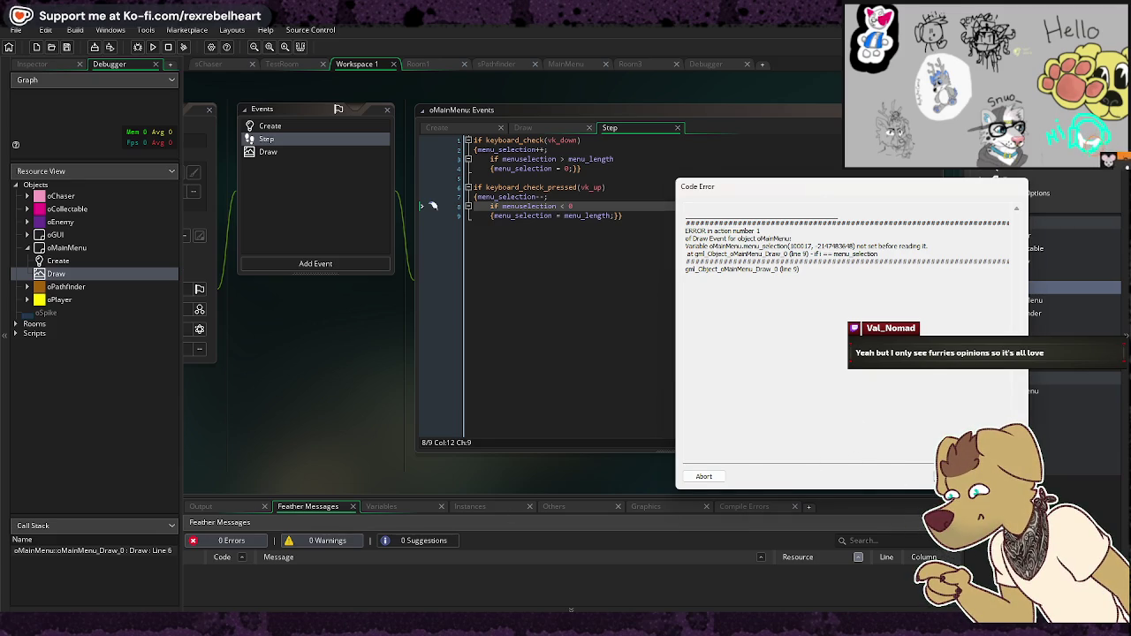
Step: Abort the game at the Code Error and confirm Compile Errors shows no errors
{"action": "left_click", "coordinate": [721, 479]}
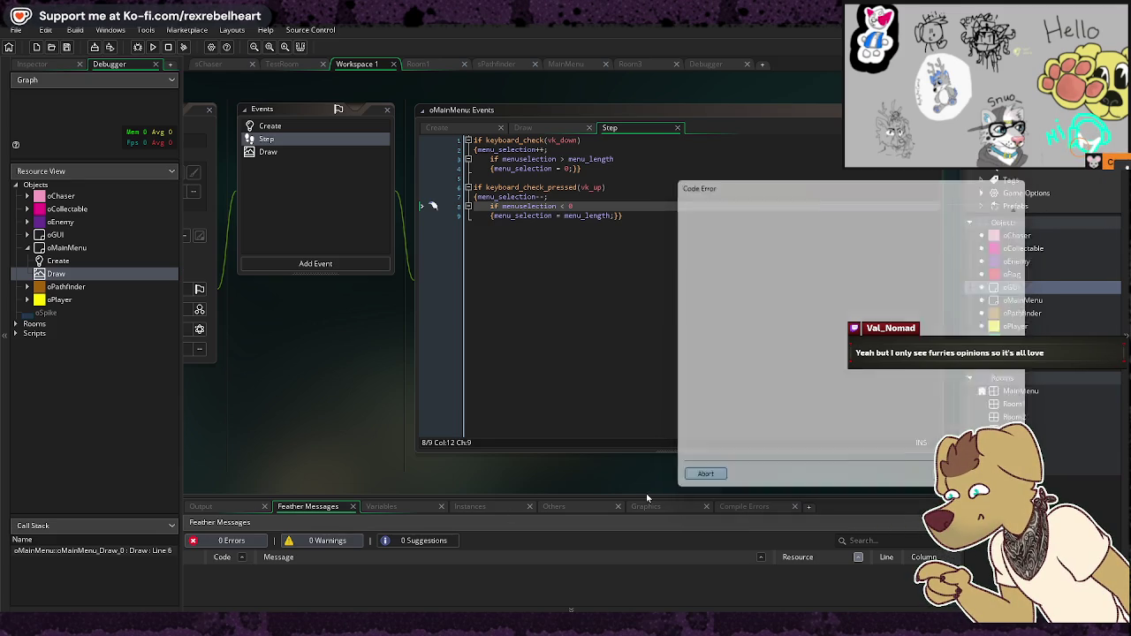
{"action": "left_click", "coordinate": [739, 511]}
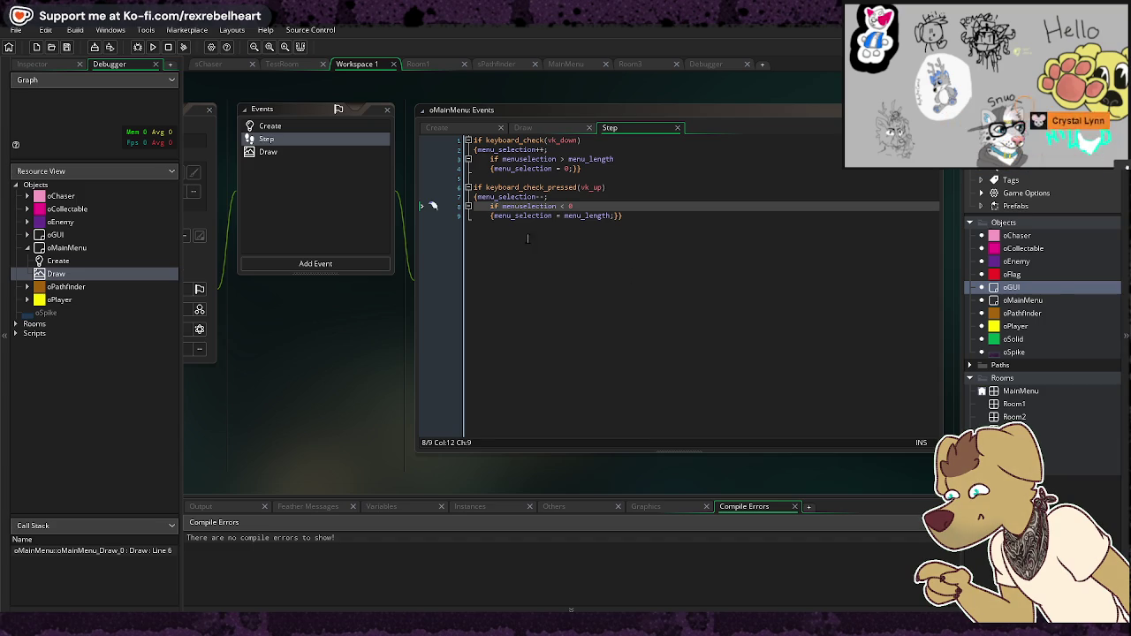
Step: Change menuselection to menu_selection on Step lines 3 and 8 and rerun with F5
{"action": "left_click", "coordinate": [522, 159]}
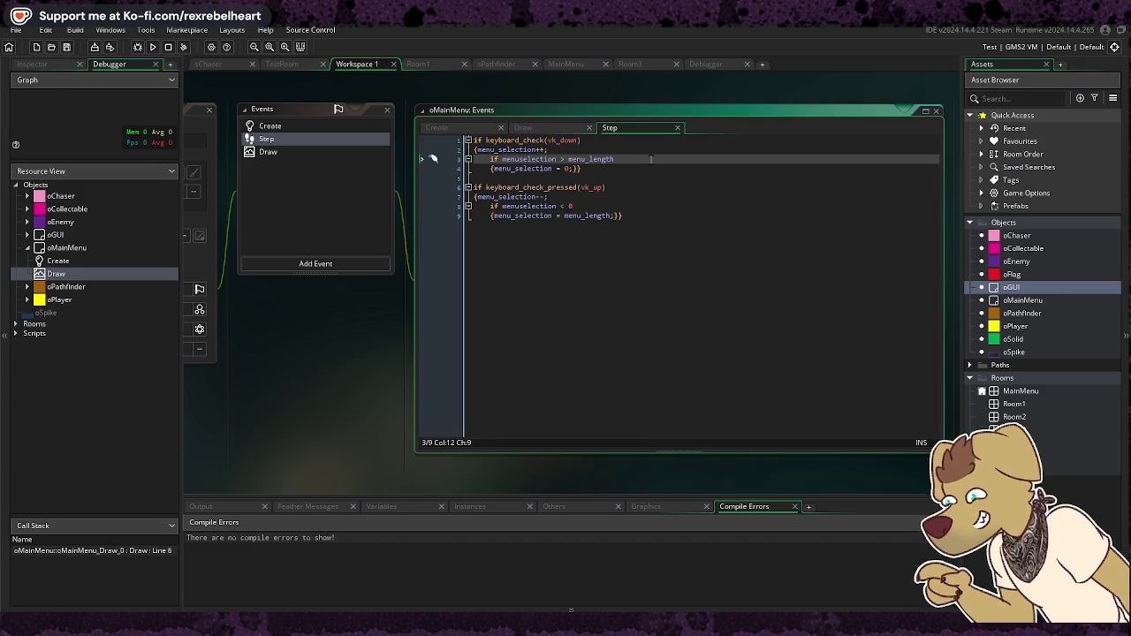
{"action": "type", "text": "_"}
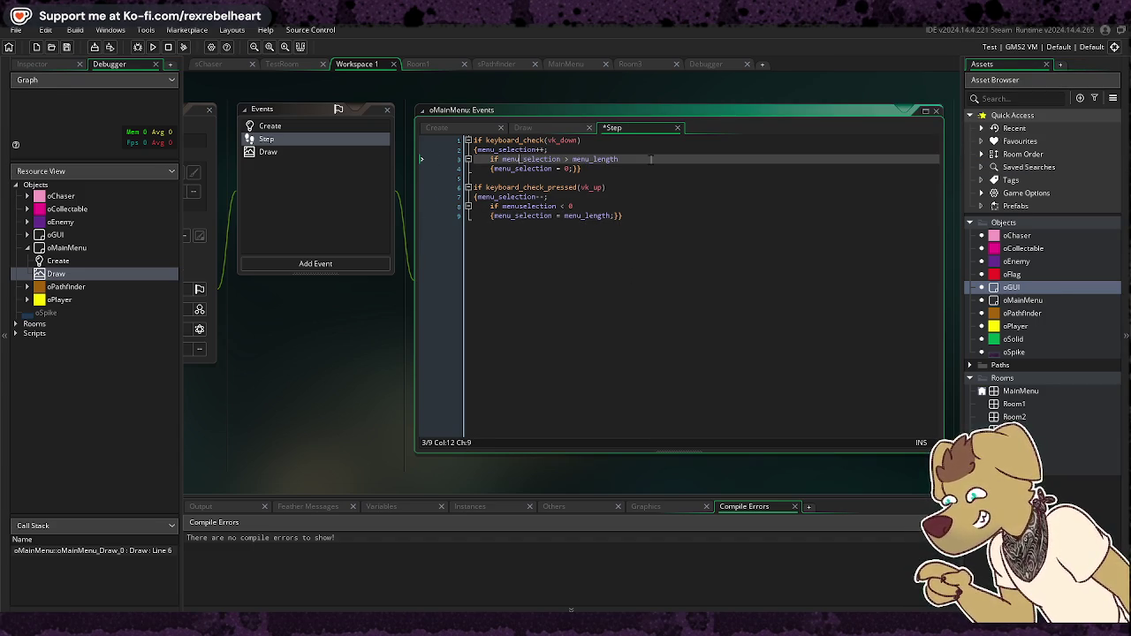
{"action": "key", "text": "Down"}
{"action": "key", "text": "Down"}
{"action": "key", "text": "Down"}
{"action": "key", "text": "Down"}
{"action": "type", "text": "_"}
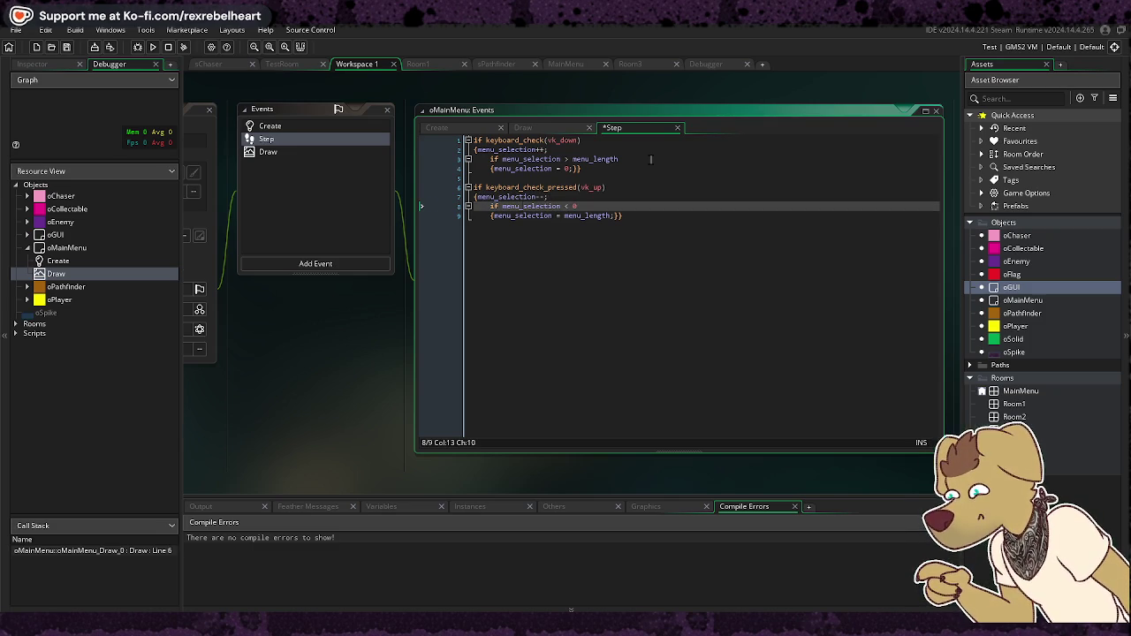
{"action": "key", "text": "F5"}
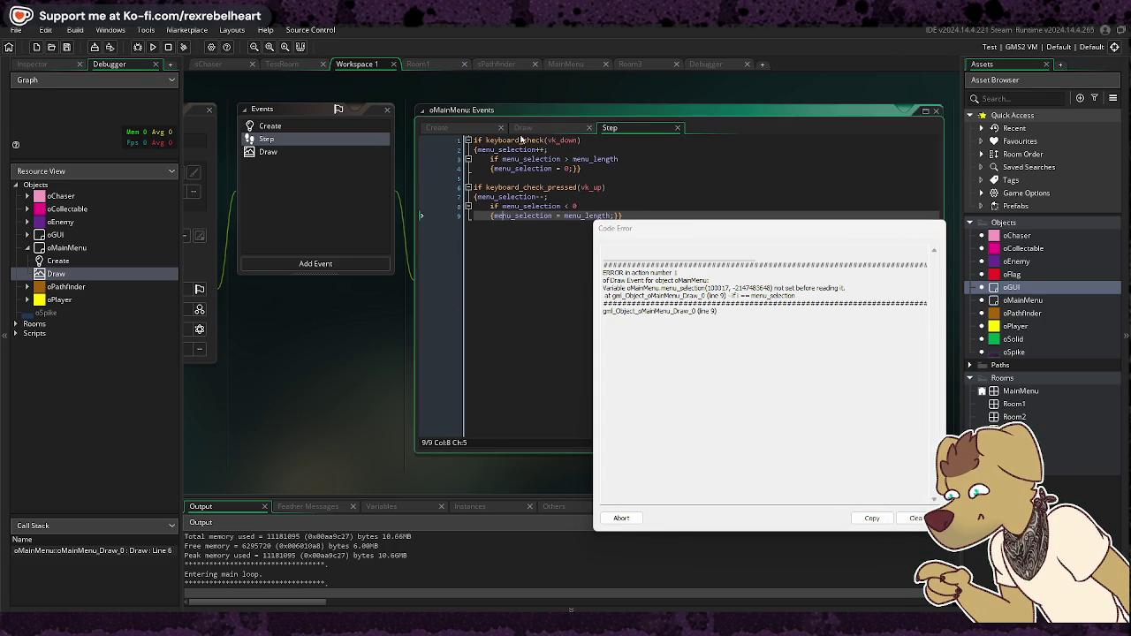
Step: Show the Draw code, move the Code Error dialog aside to read the menu_selection error, then abort
{"action": "left_click", "coordinate": [530, 128]}
{"action": "mouse_move", "coordinate": [649, 235]}
{"action": "left_mouse_down"}
{"action": "mouse_move", "coordinate": [310, 301]}
{"action": "mouse_move", "coordinate": [217, 258]}
{"action": "mouse_move", "coordinate": [212, 268]}
{"action": "left_mouse_up"}
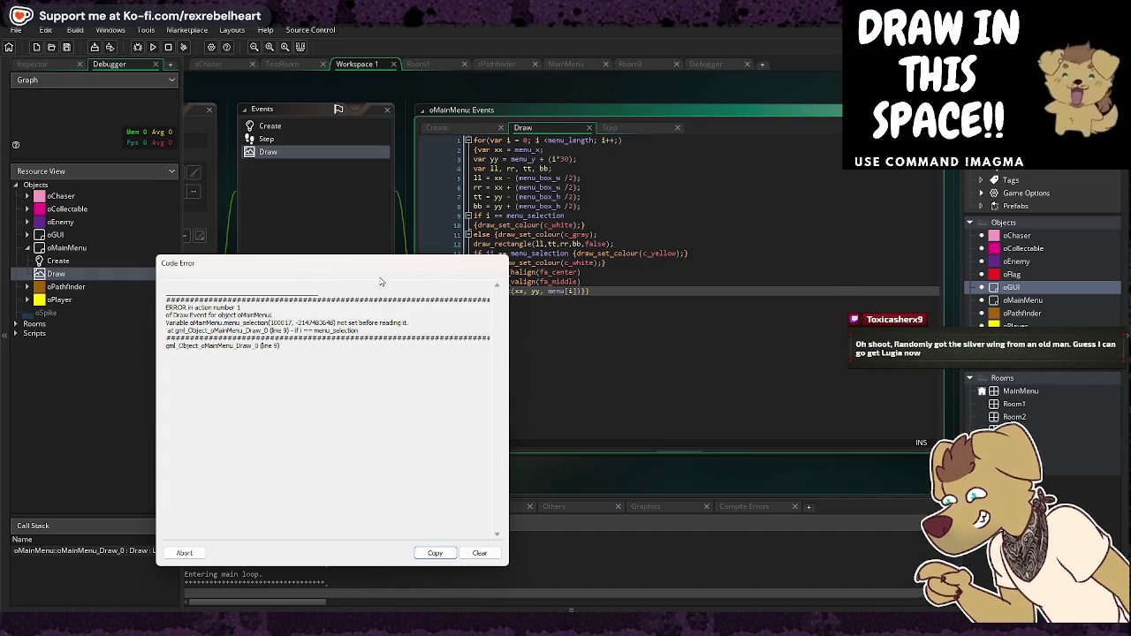
{"action": "mouse_move", "coordinate": [380, 270]}
{"action": "left_mouse_down"}
{"action": "mouse_move", "coordinate": [406, 348]}
{"action": "mouse_move", "coordinate": [731, 410]}
{"action": "mouse_move", "coordinate": [813, 408]}
{"action": "mouse_move", "coordinate": [836, 371]}
{"action": "mouse_move", "coordinate": [823, 298]}
{"action": "left_mouse_up"}
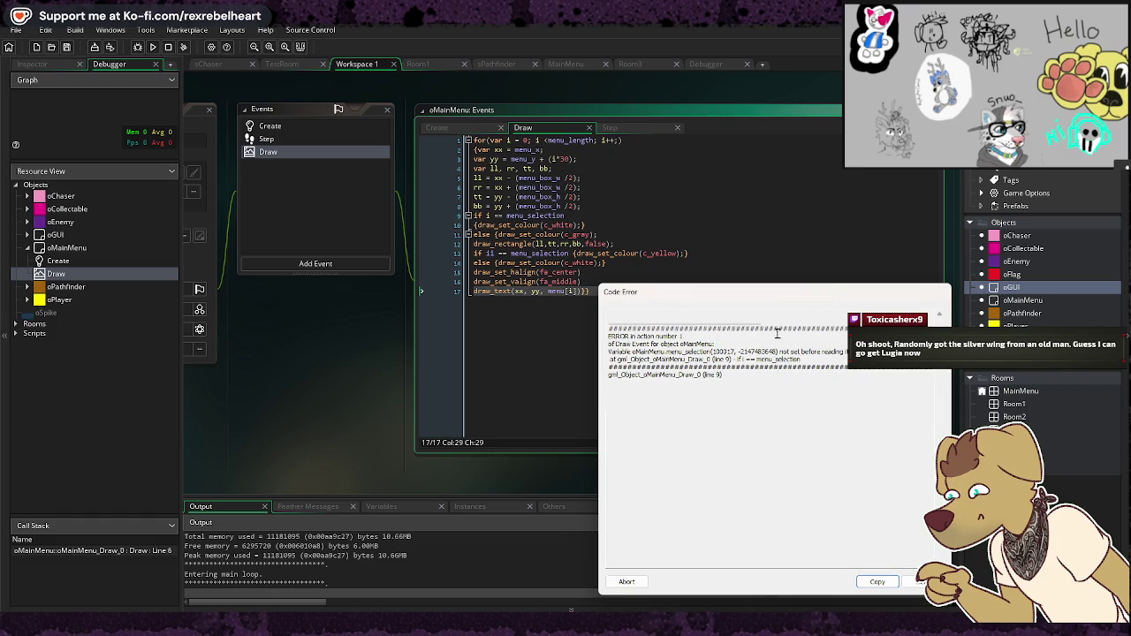
{"action": "left_click", "coordinate": [748, 360]}
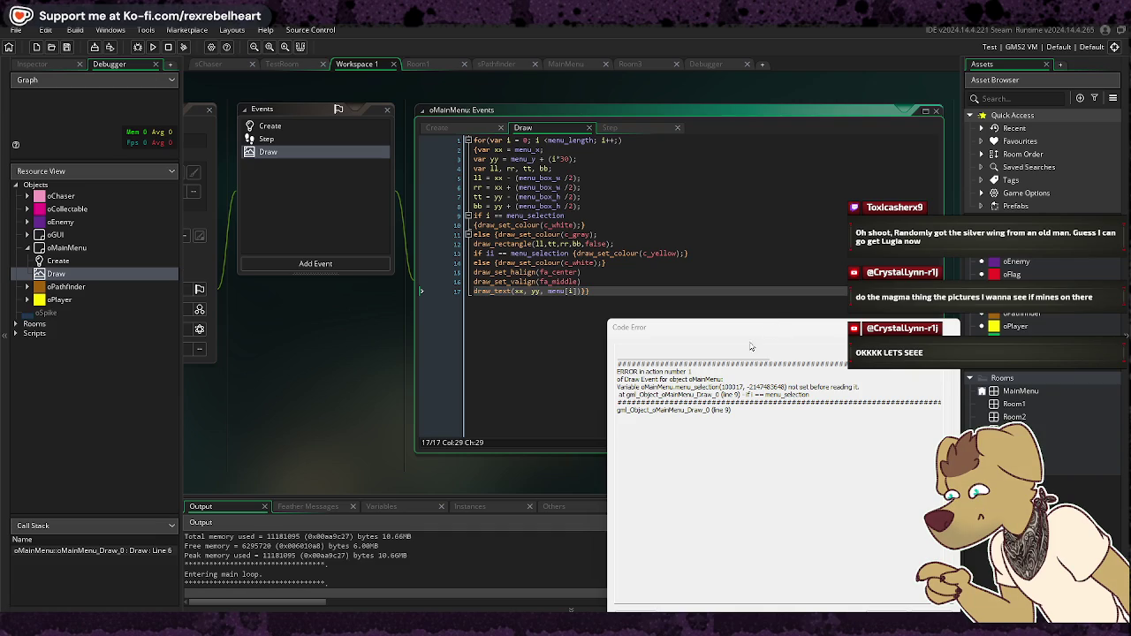
{"action": "mouse_move", "coordinate": [720, 338]}
{"action": "left_mouse_down"}
{"action": "mouse_move", "coordinate": [862, 294]}
{"action": "mouse_move", "coordinate": [884, 255]}
{"action": "mouse_move", "coordinate": [796, 193]}
{"action": "left_mouse_up"}
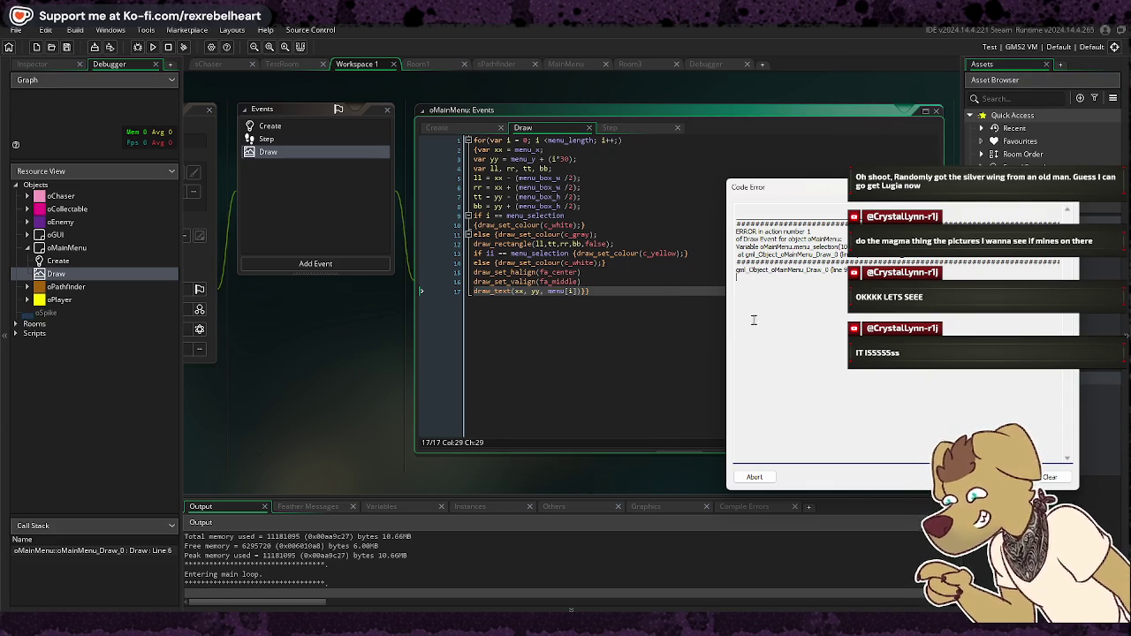
{"action": "left_click", "coordinate": [754, 477]}
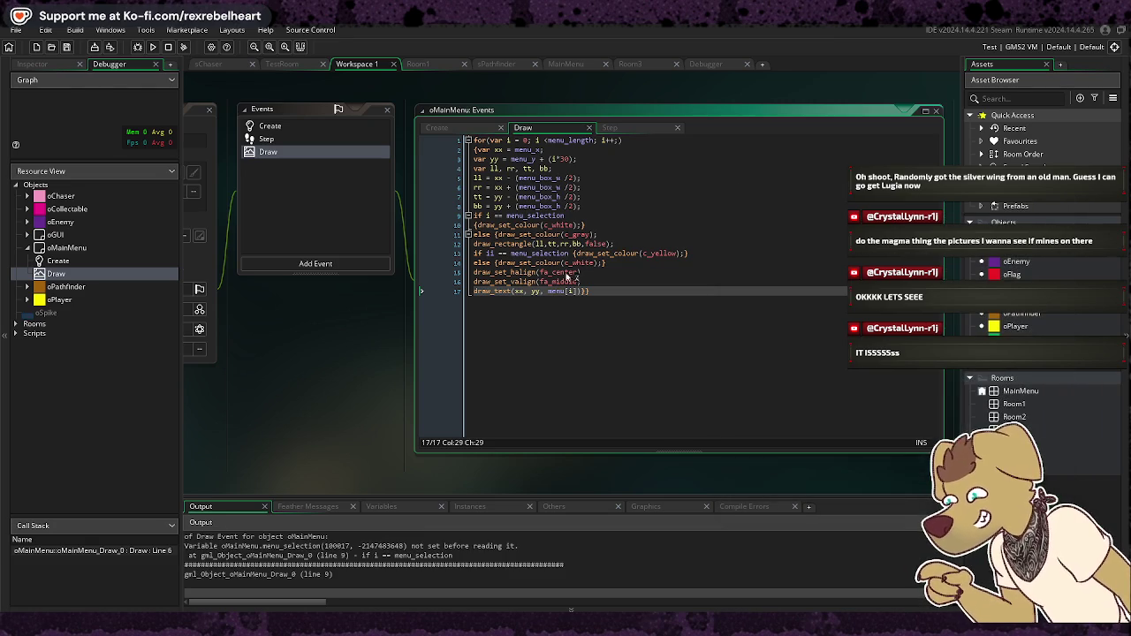
Step: Flip between oMainMenu's Create, Draw and Step event code, ending on the Create event
{"action": "left_click", "coordinate": [436, 127]}
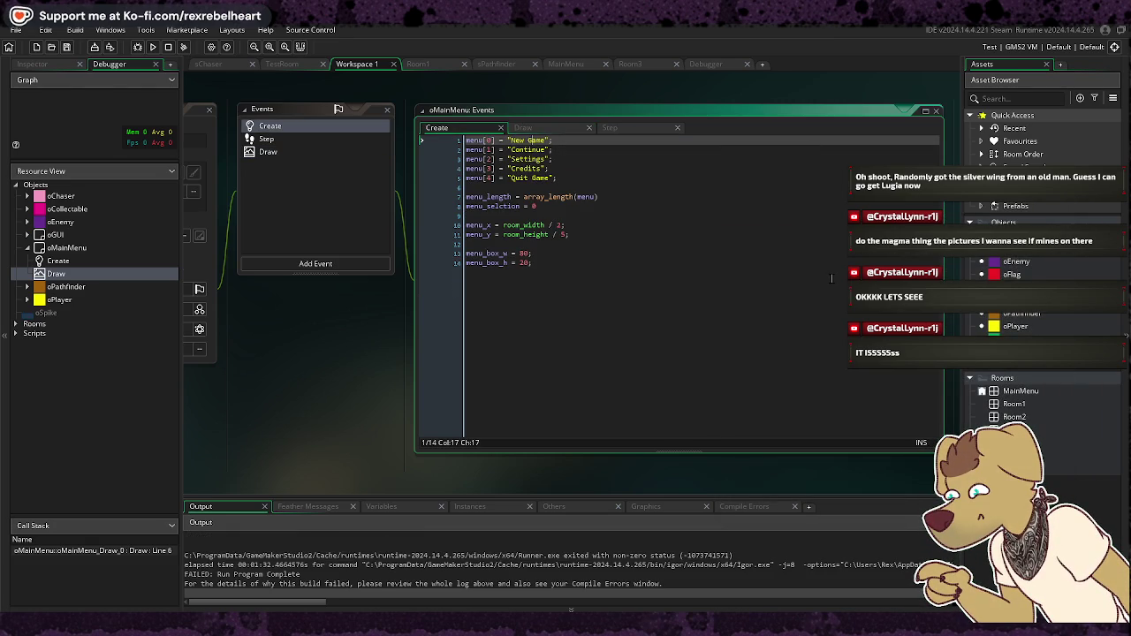
{"action": "left_click", "coordinate": [523, 128]}
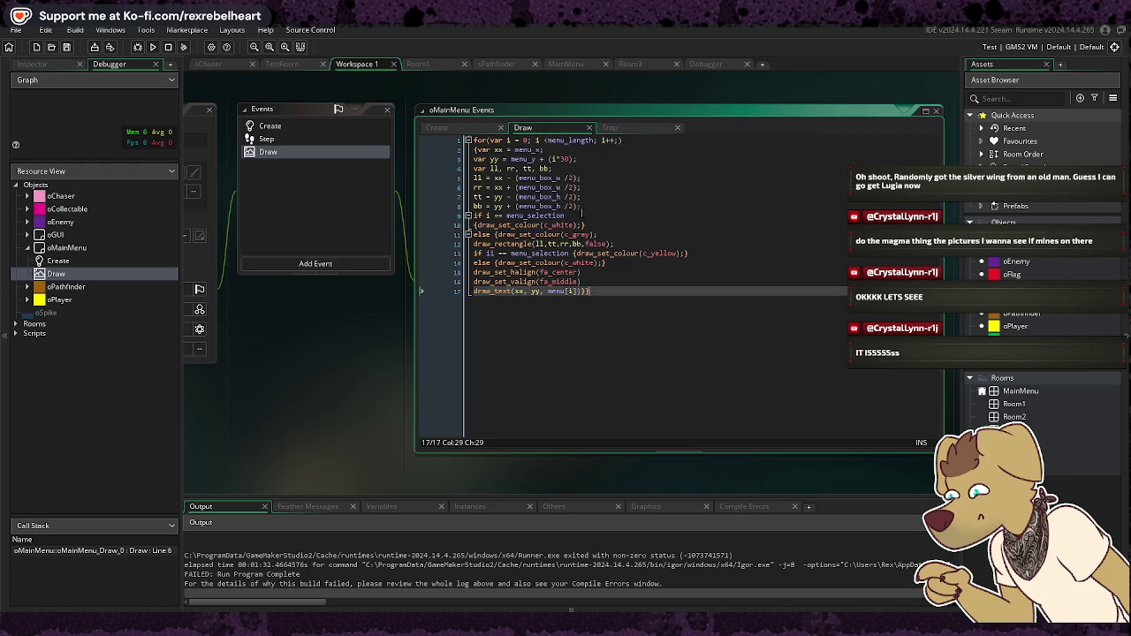
{"action": "left_click", "coordinate": [473, 128]}
{"action": "left_click", "coordinate": [619, 128]}
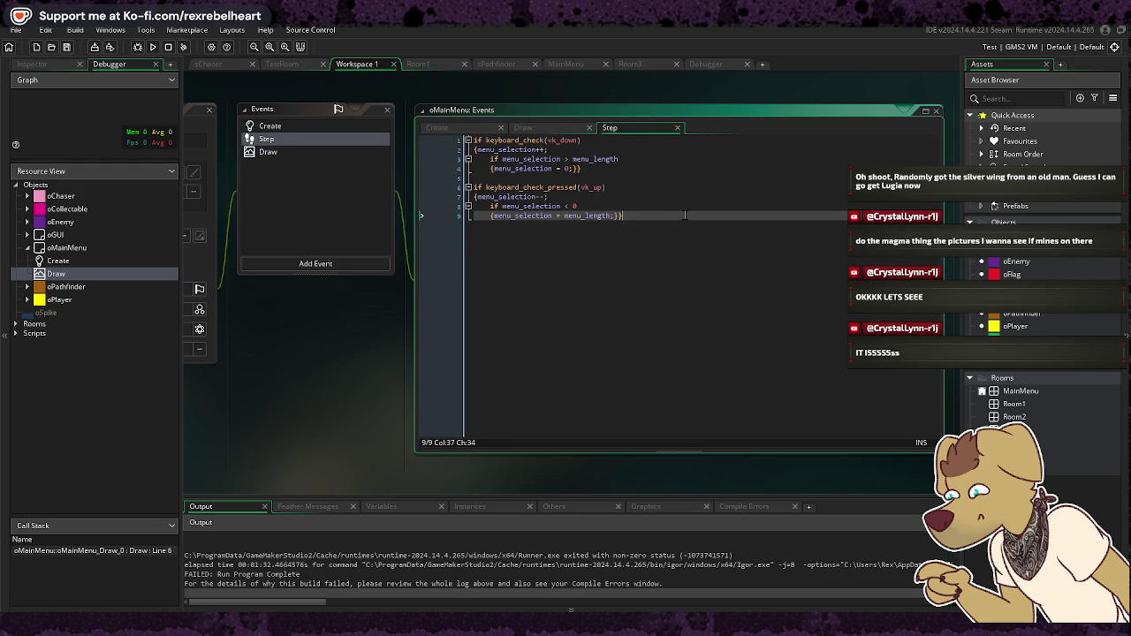
{"action": "left_click", "coordinate": [552, 130]}
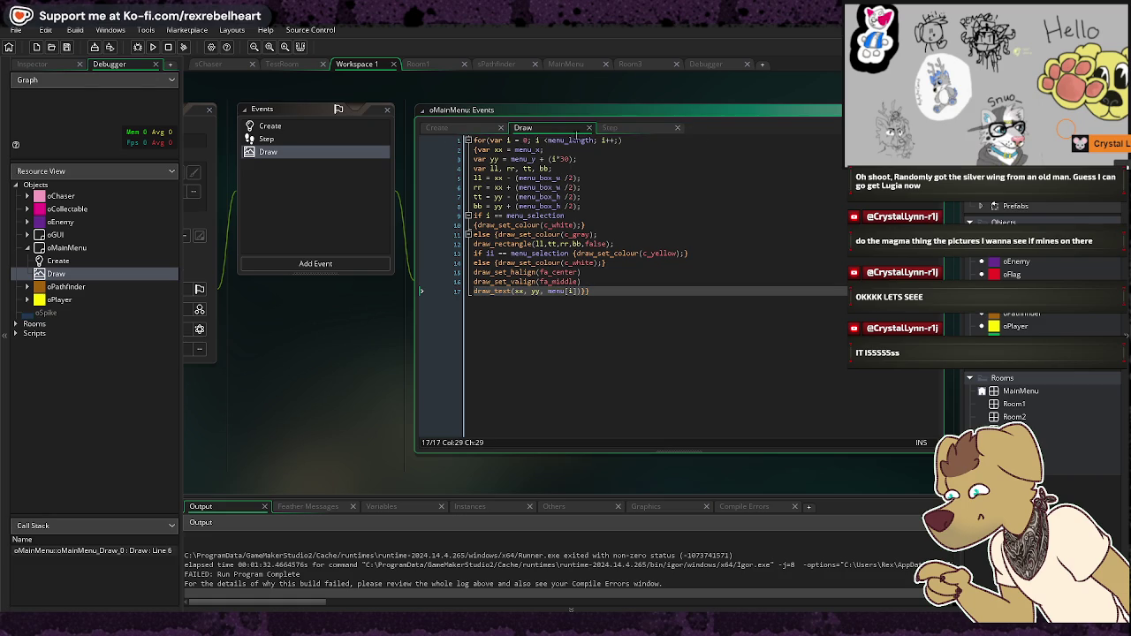
{"action": "left_click", "coordinate": [615, 131]}
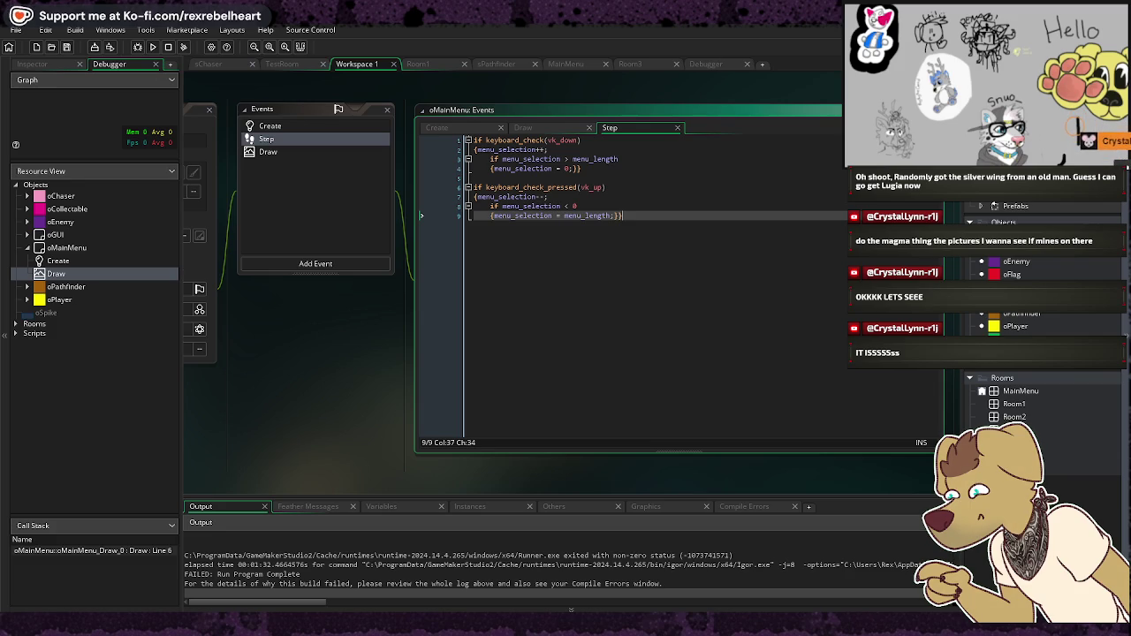
{"action": "left_click", "coordinate": [508, 129]}
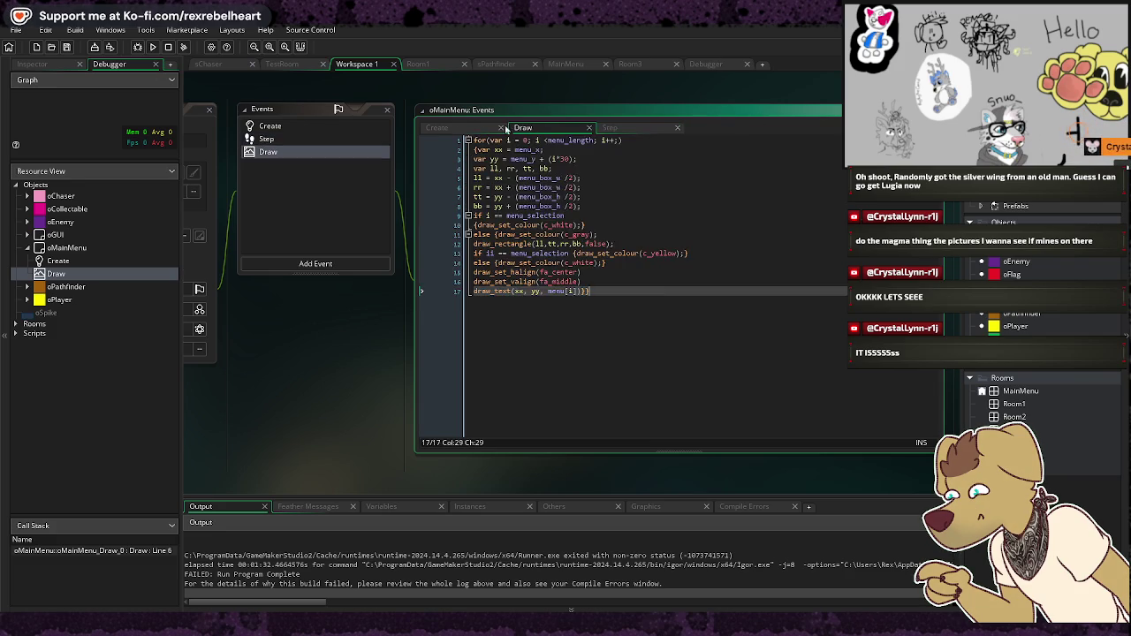
{"action": "left_click", "coordinate": [437, 128]}
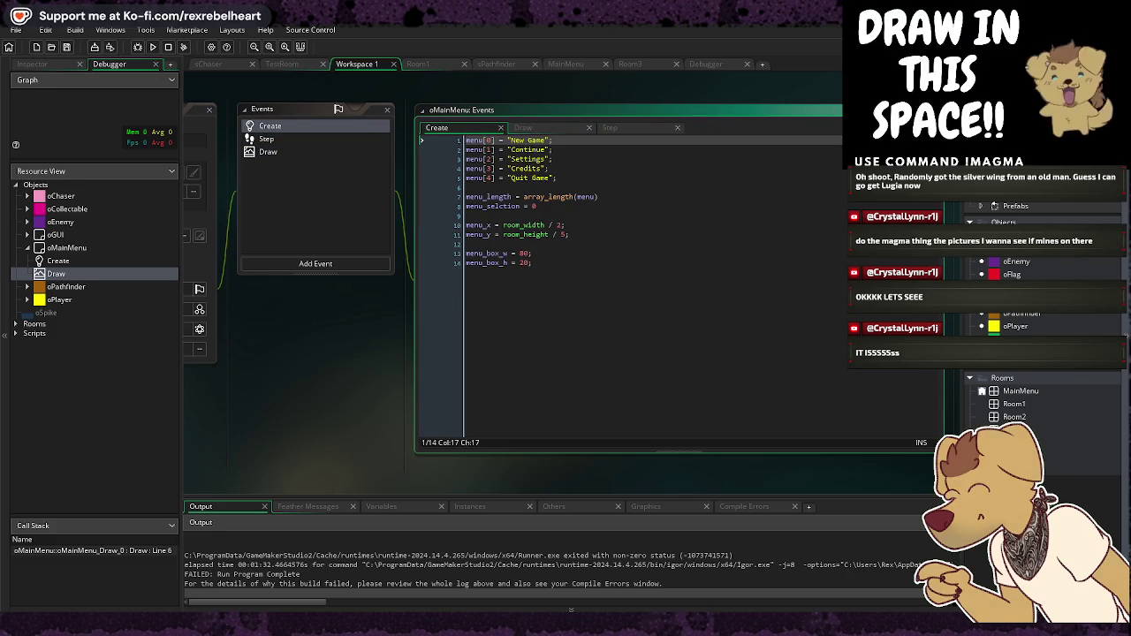
{"action": "left_click", "coordinate": [532, 130]}
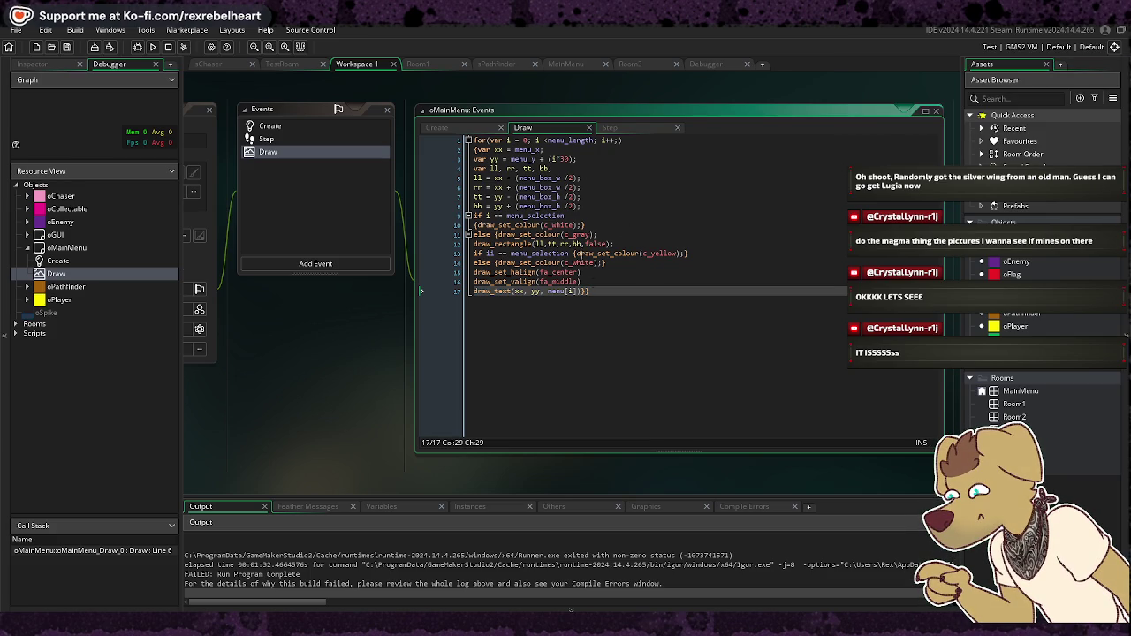
{"action": "left_click", "coordinate": [467, 129]}
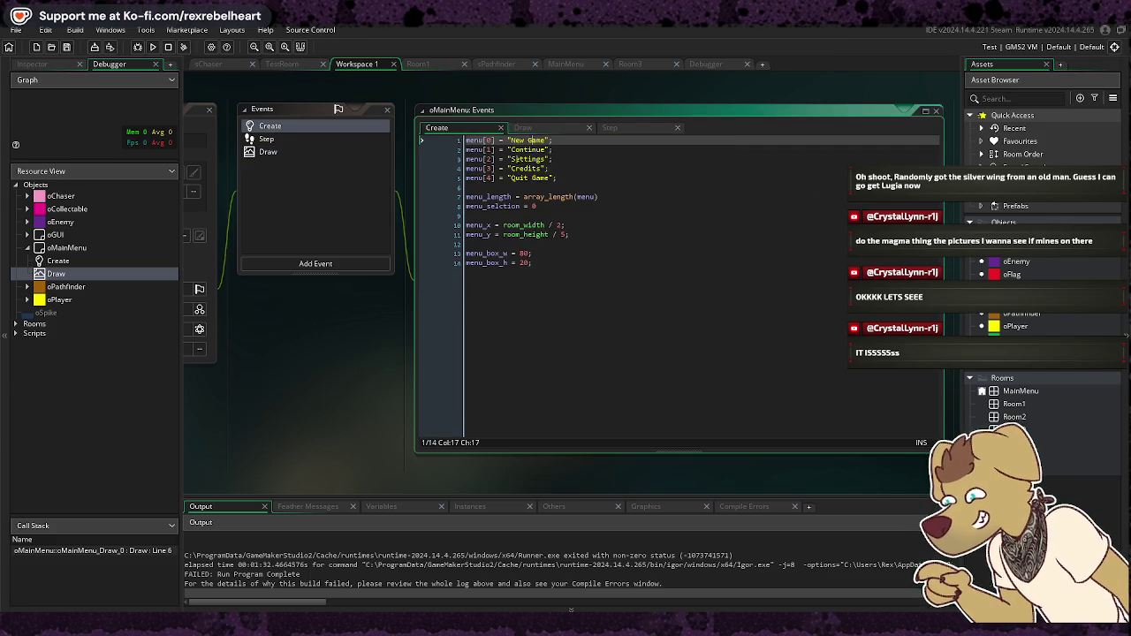
Step: Correct Create line 8 to 'menu_selection = 0;' with a closing semicolon
{"action": "left_click", "coordinate": [485, 206]}
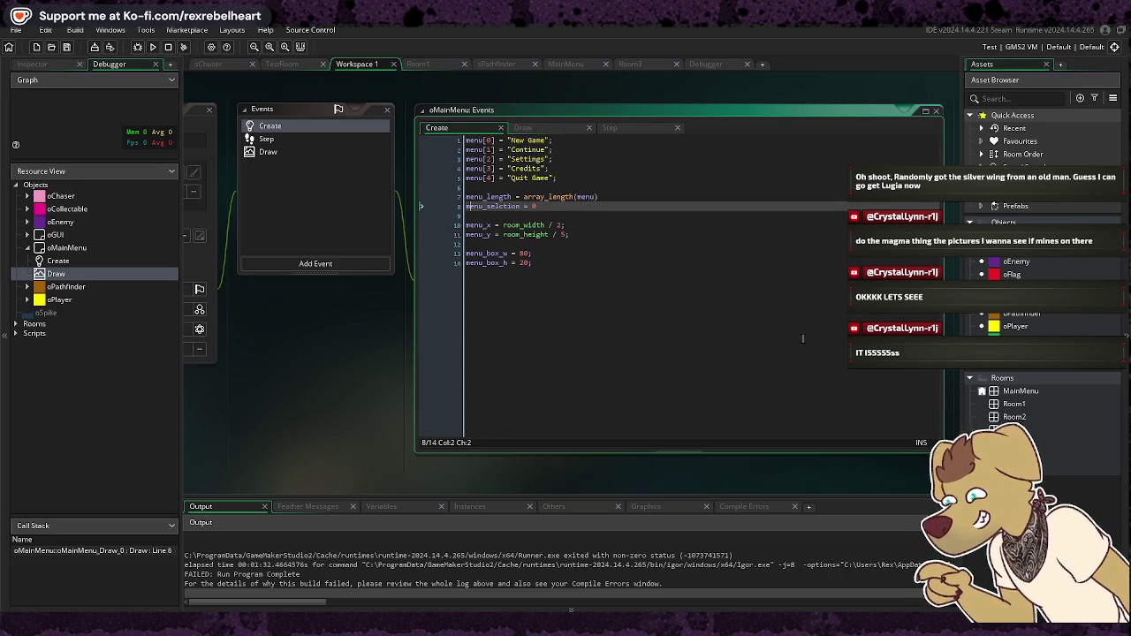
{"action": "key", "text": "End"}
{"action": "type", "text": ";"}
{"action": "key", "text": "Down"}
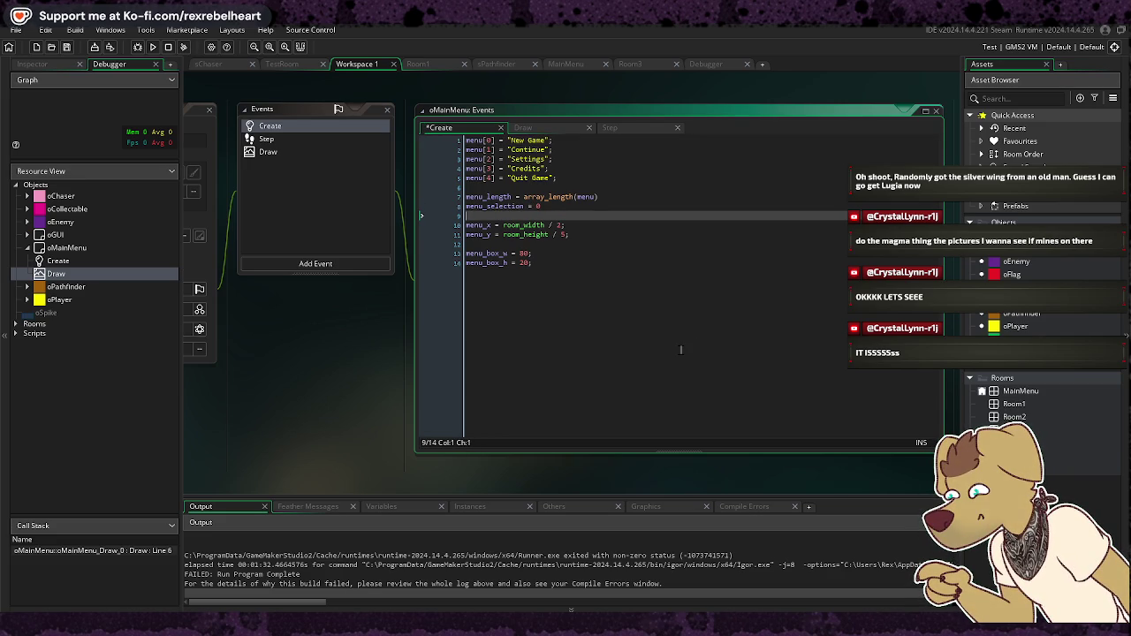
Step: Run the game, move the Draw line 13 error report aside and return to the code
{"action": "left_click", "coordinate": [153, 48]}
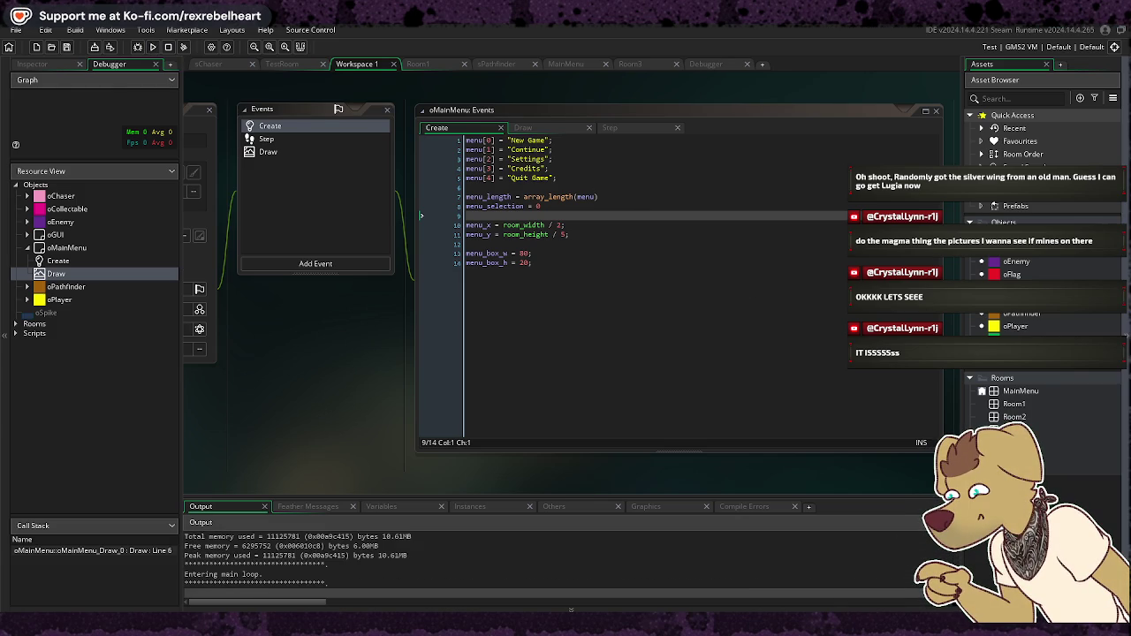
{"action": "mouse_move", "coordinate": [461, 288]}
{"action": "left_mouse_down"}
{"action": "mouse_move", "coordinate": [221, 238]}
{"action": "mouse_move", "coordinate": [175, 251]}
{"action": "left_mouse_up"}
{"action": "left_click", "coordinate": [558, 132]}
{"action": "left_click", "coordinate": [558, 132]}
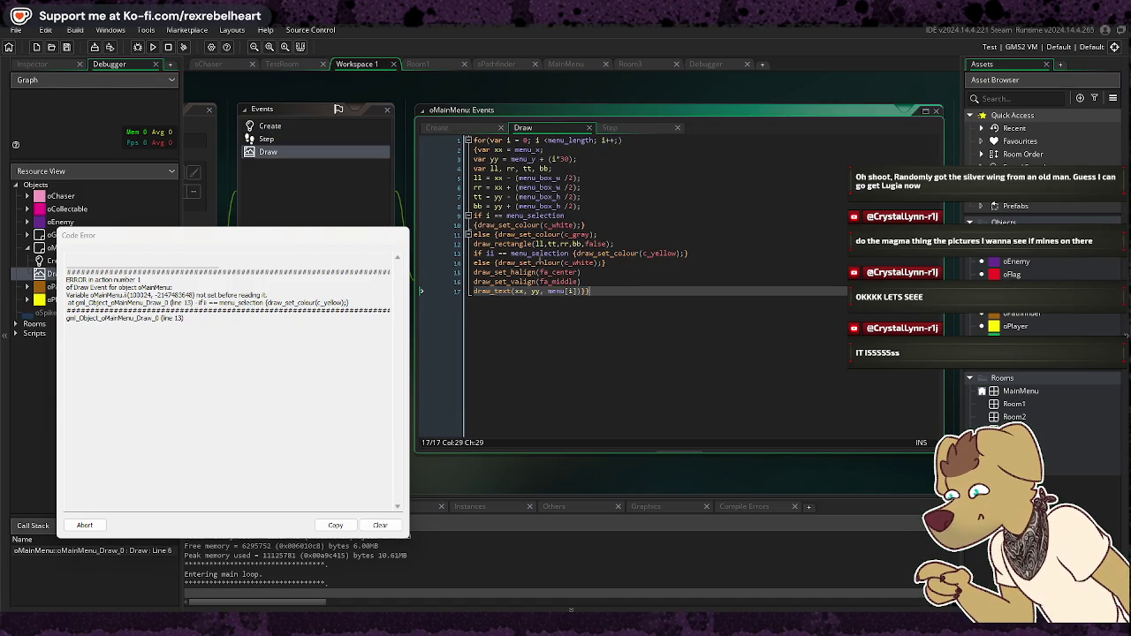
Step: Inspect Draw line 13 and cross-check the variables the Create code sets
{"action": "left_click", "coordinate": [548, 254]}
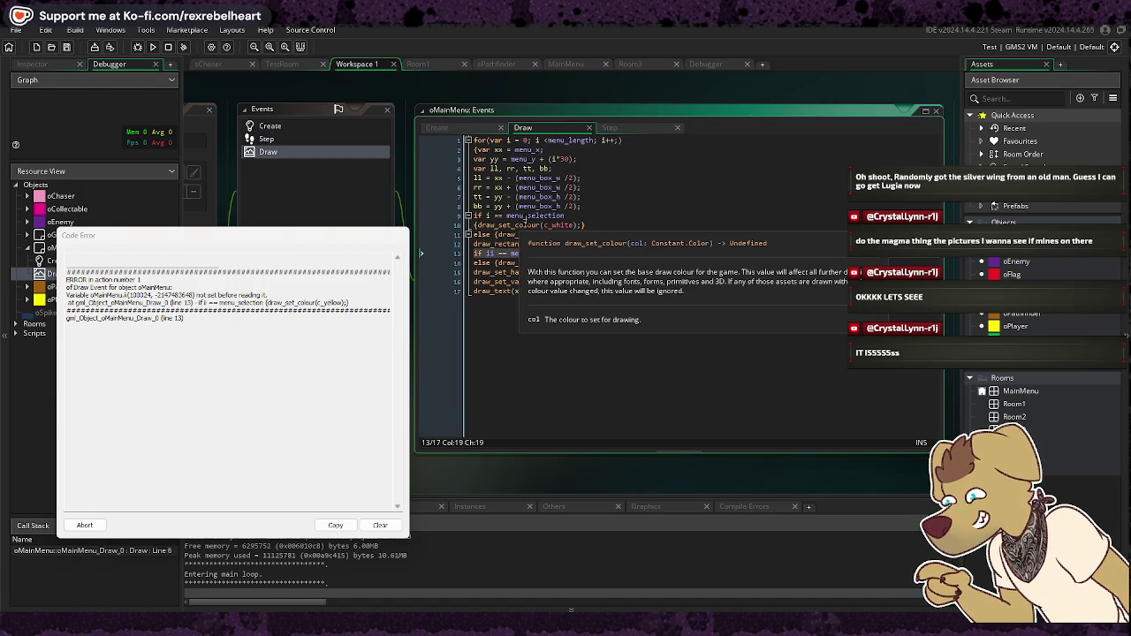
{"action": "left_click", "coordinate": [269, 126]}
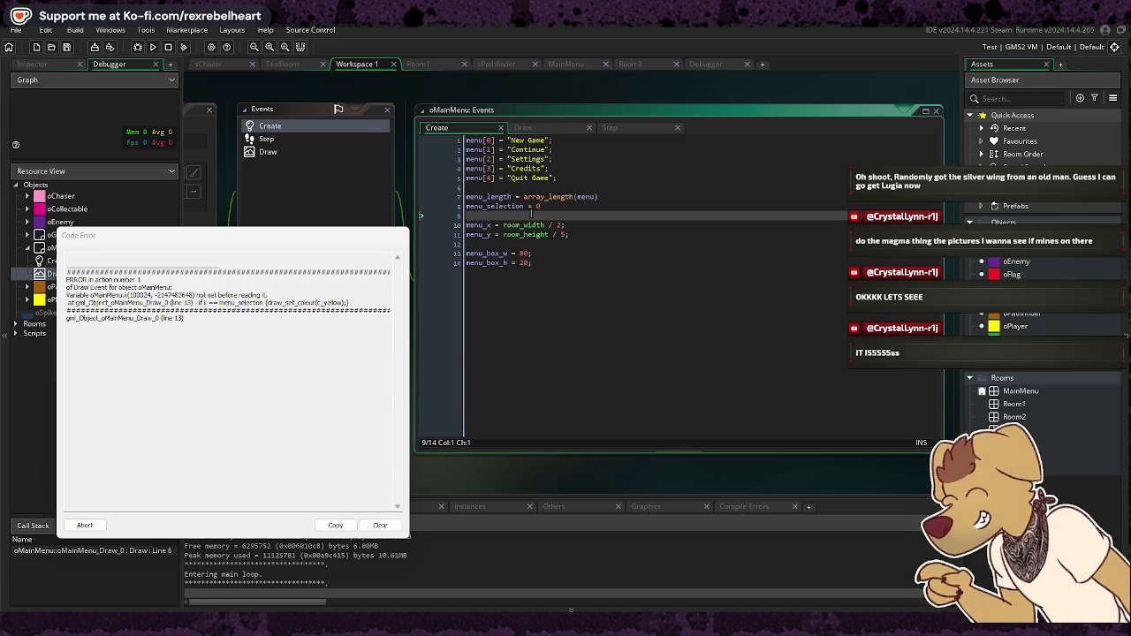
{"action": "left_click", "coordinate": [527, 131]}
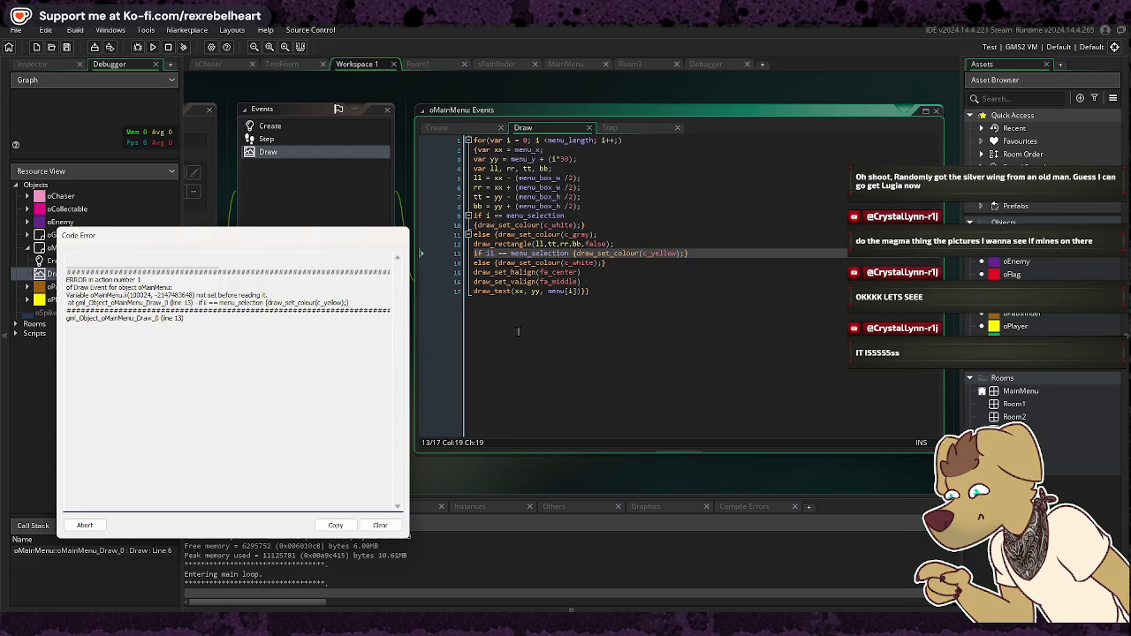
{"action": "mouse_move", "coordinate": [541, 255]}
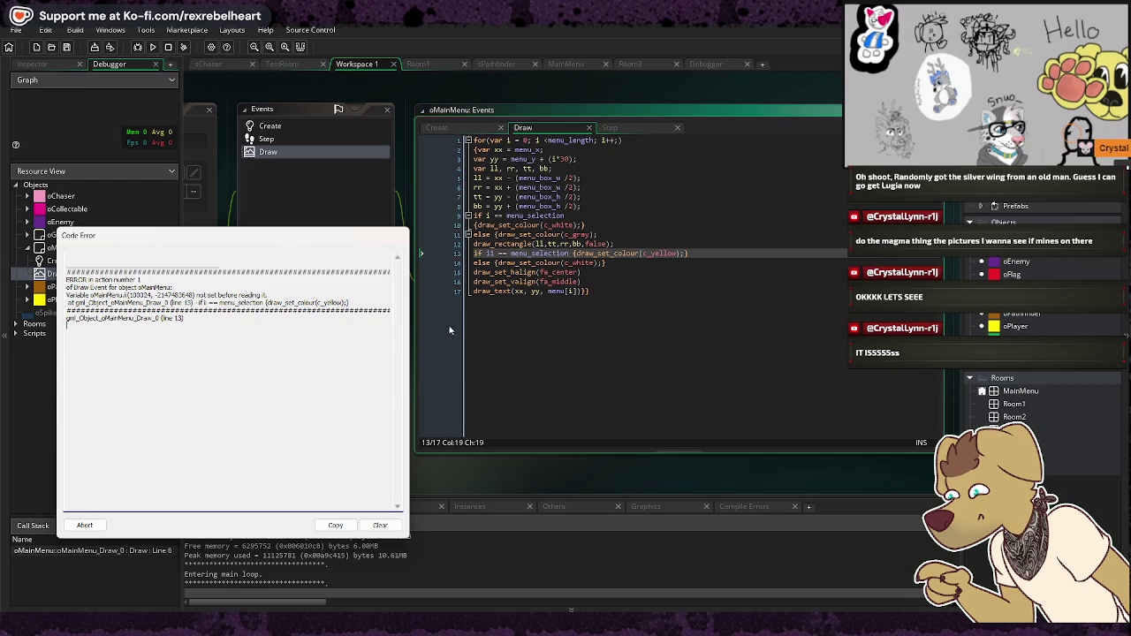
Step: Change line 13's condition to 'if i == menu_selection' and rerun the game, rebuilding
{"action": "left_click", "coordinate": [491, 252]}
{"action": "left_click", "coordinate": [492, 252]}
{"action": "key", "text": "BackSpace"}
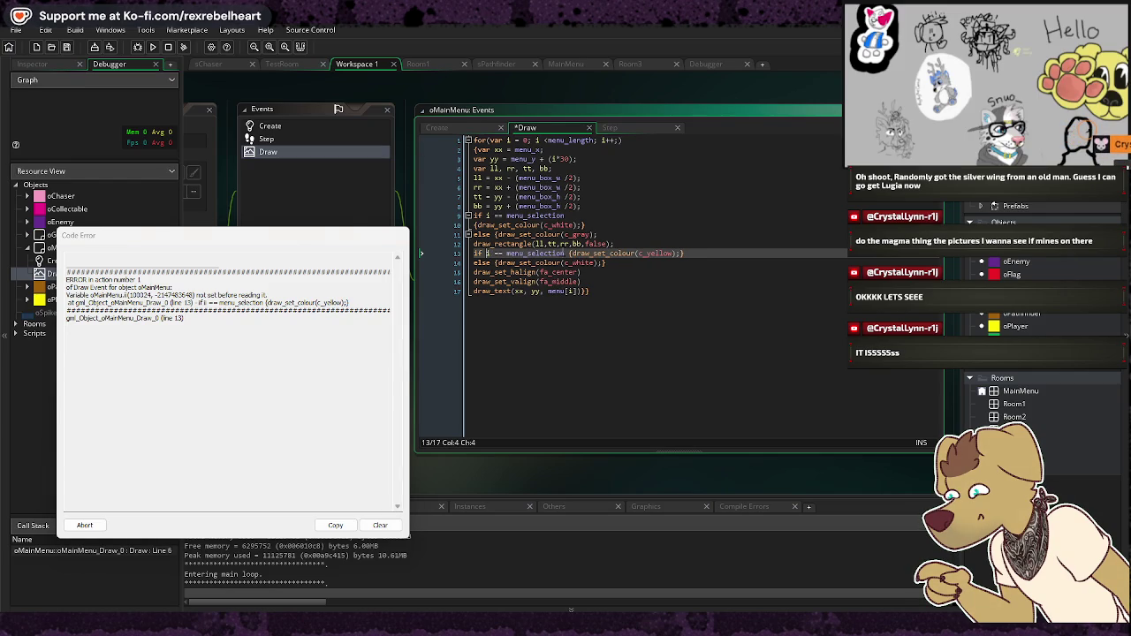
{"action": "left_click", "coordinate": [630, 304]}
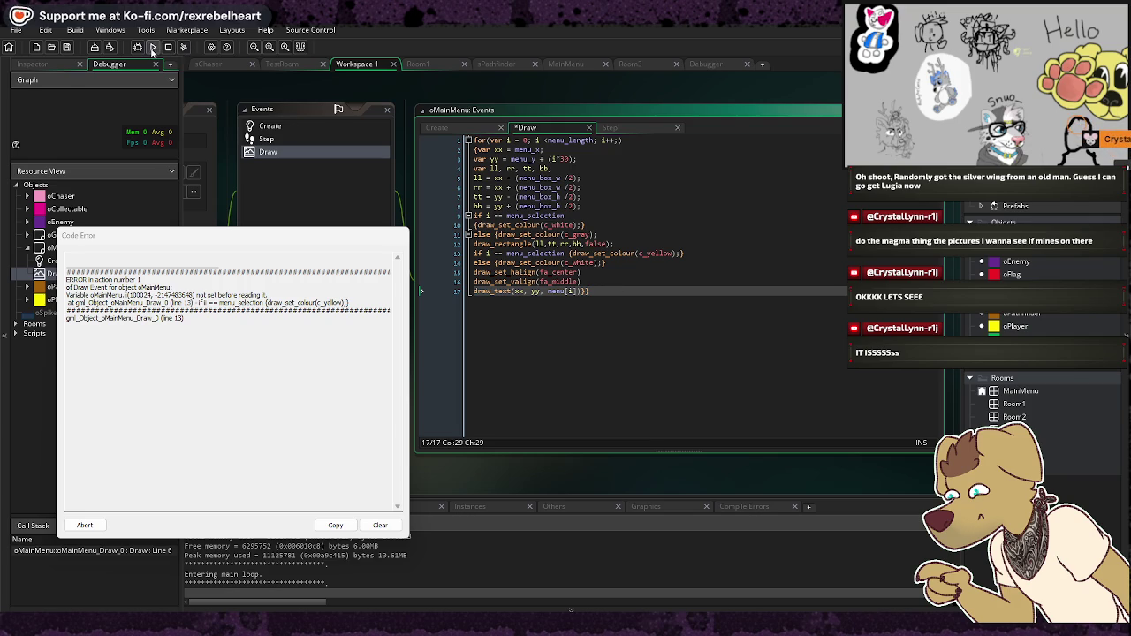
{"action": "left_click", "coordinate": [183, 47]}
{"action": "left_click", "coordinate": [589, 339]}
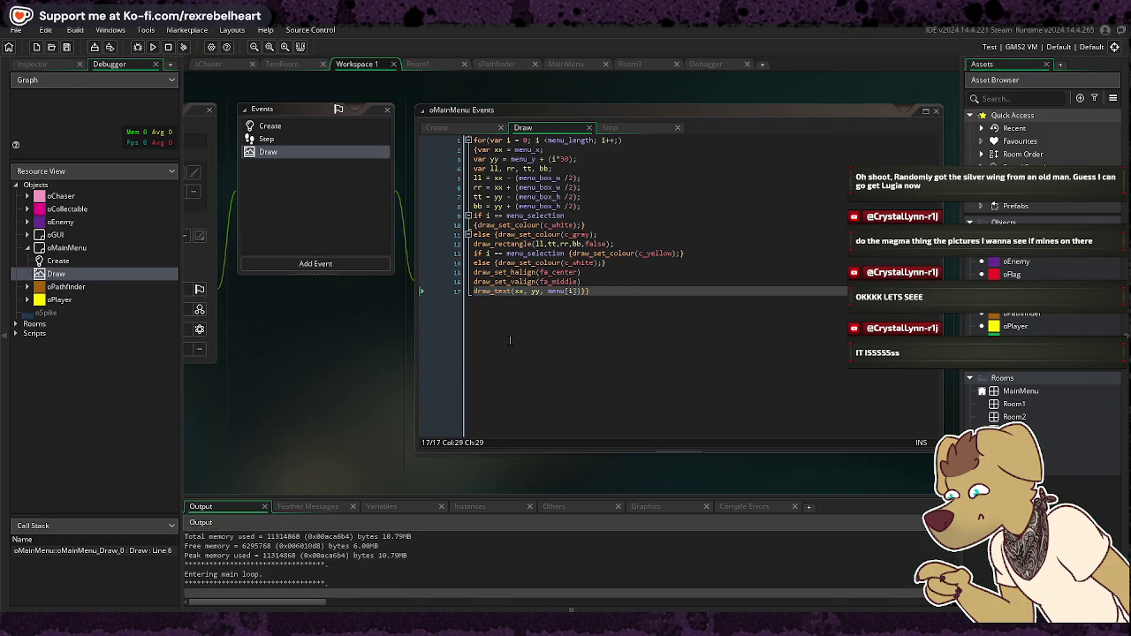
Step: Drag the game window into view to test the boxed menu, then close the game
{"action": "left_click_drag", "start_coordinate": [896, 114], "coordinate": [253, 121]}
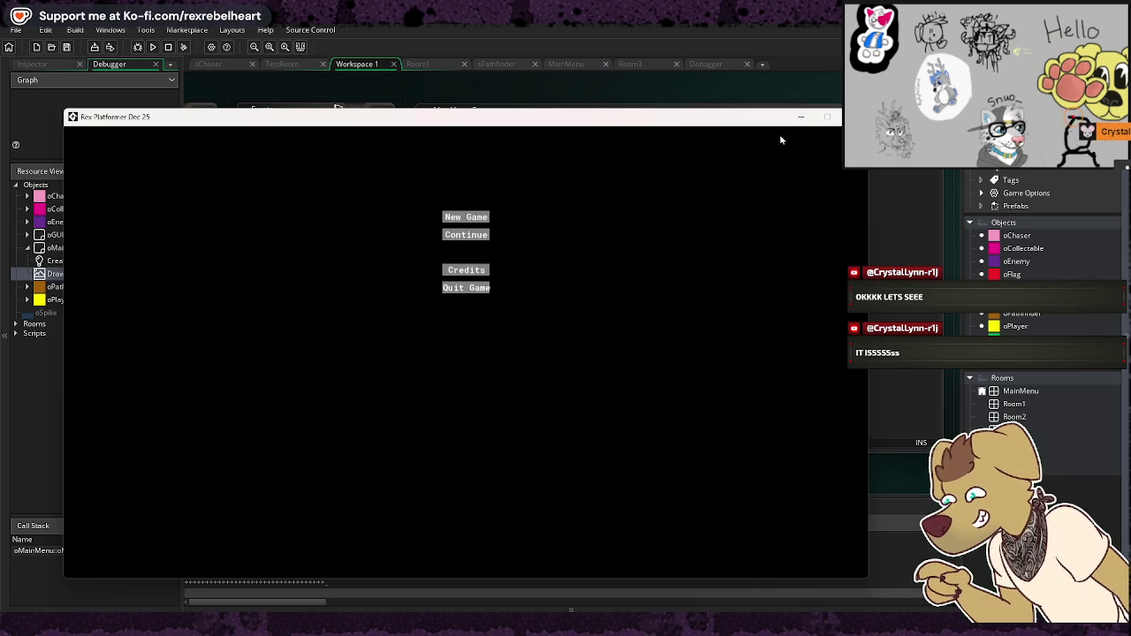
{"action": "left_click", "coordinate": [827, 116]}
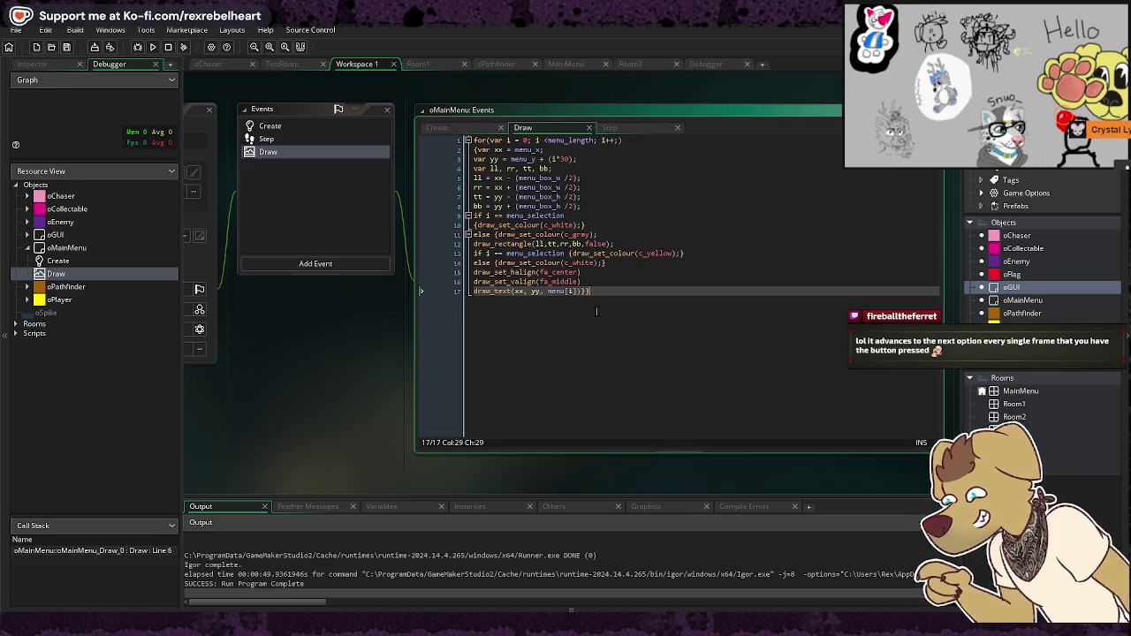
Step: Show the Step event code, then pull the 'fighting fantasy books' Google Images window over the IDE
{"action": "left_click", "coordinate": [610, 127]}
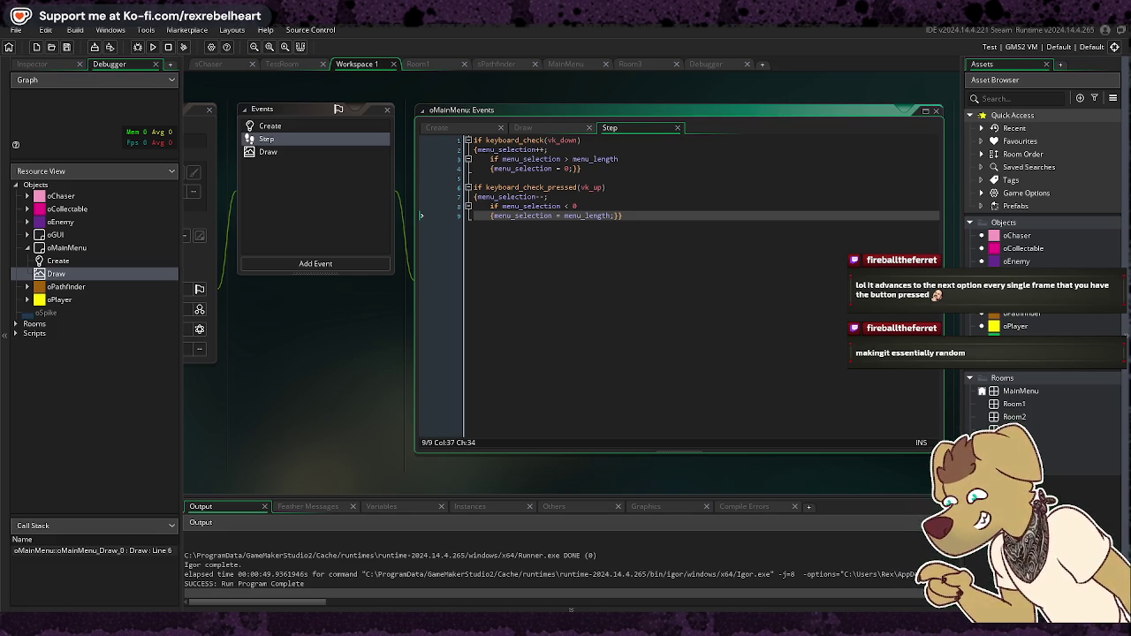
{"action": "mouse_move", "coordinate": [1130, 233]}
{"action": "left_mouse_down"}
{"action": "mouse_move", "coordinate": [896, 233]}
{"action": "mouse_move", "coordinate": [372, 94]}
{"action": "mouse_move", "coordinate": [460, 84]}
{"action": "mouse_move", "coordinate": [440, 58]}
{"action": "left_mouse_up"}
{"action": "left_click", "coordinate": [188, 241]}
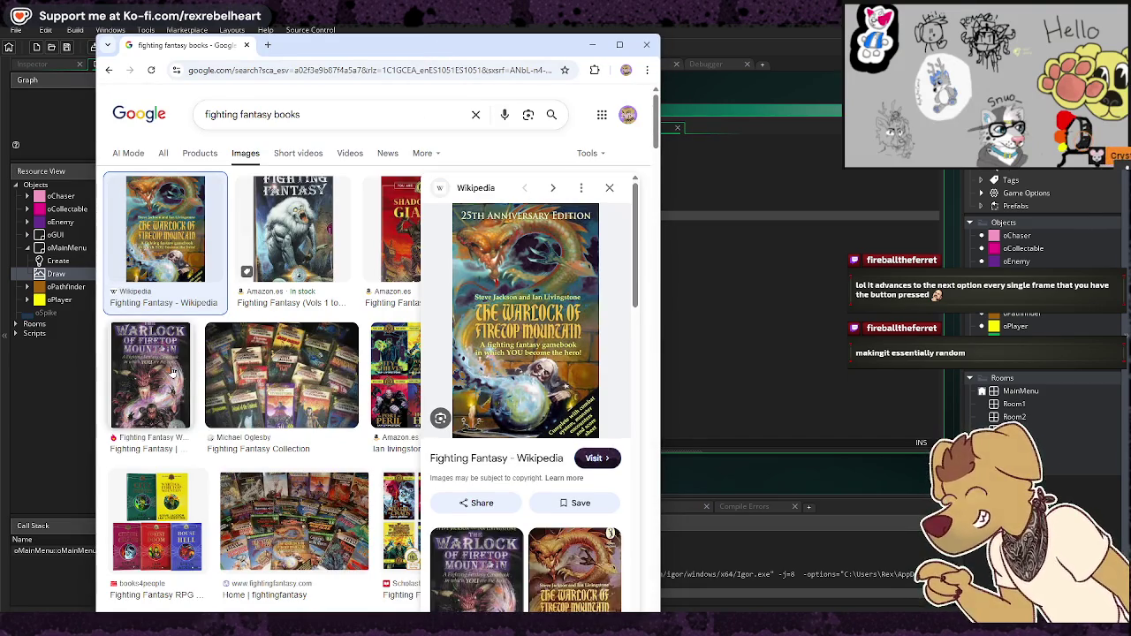
{"action": "left_click", "coordinate": [174, 373]}
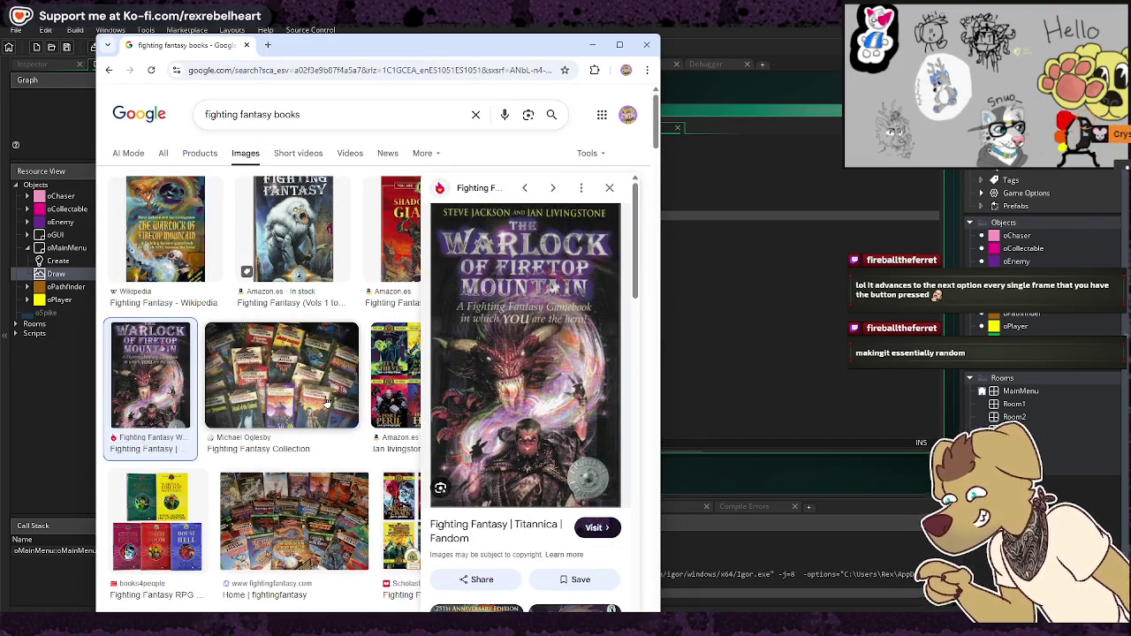
{"action": "left_click", "coordinate": [297, 383]}
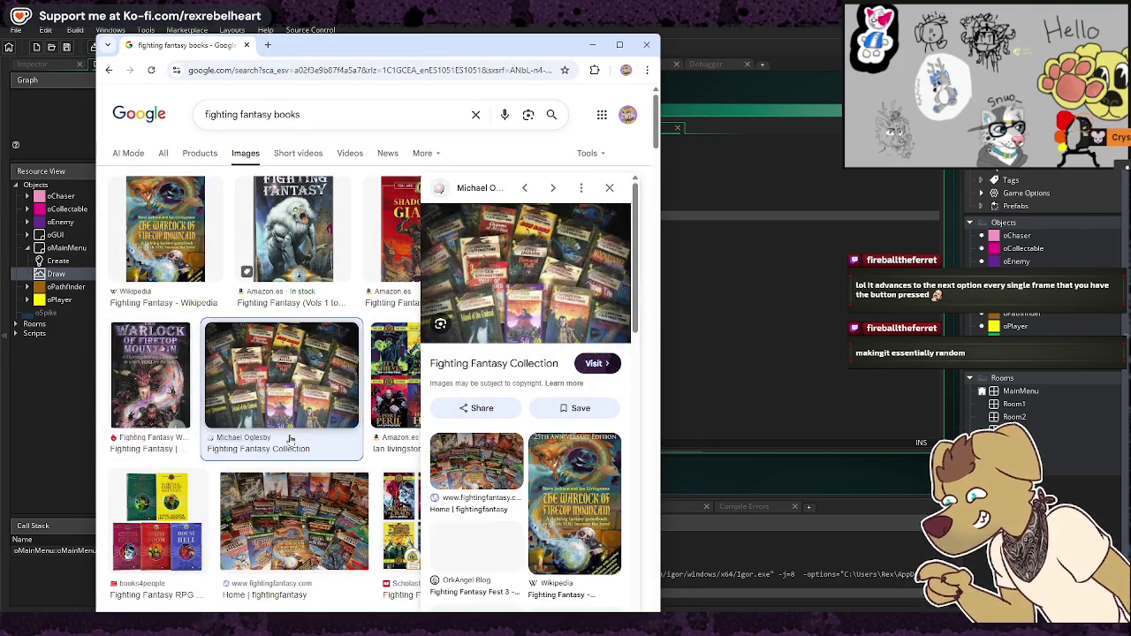
{"action": "scroll", "coordinate": [290, 440], "scroll_direction": "down", "scroll_amount": 2}
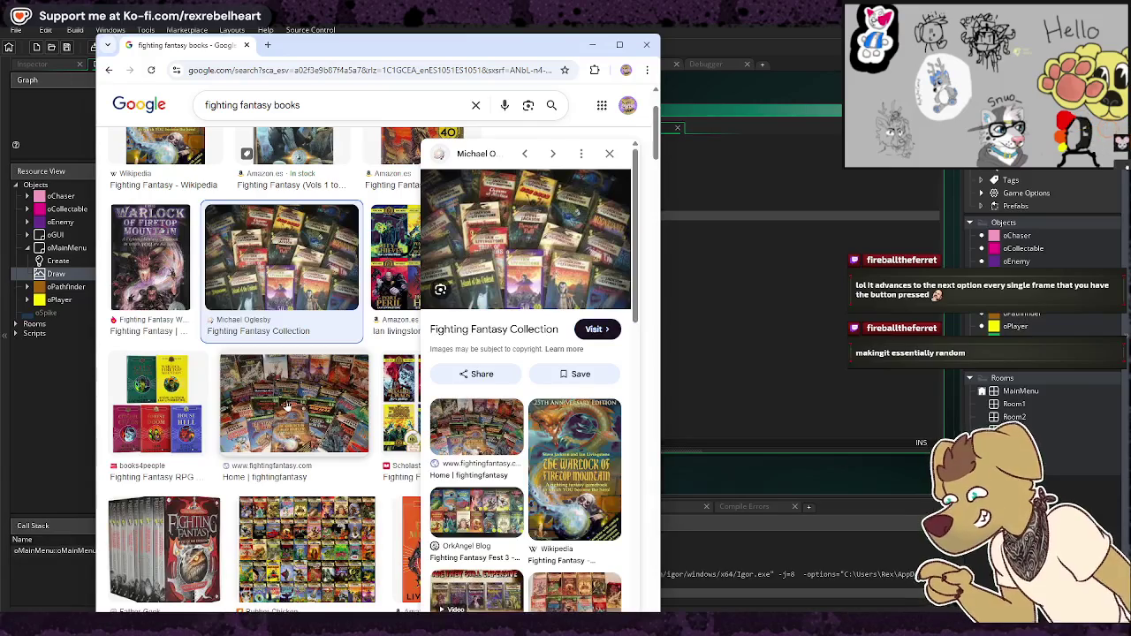
{"action": "left_click", "coordinate": [287, 407]}
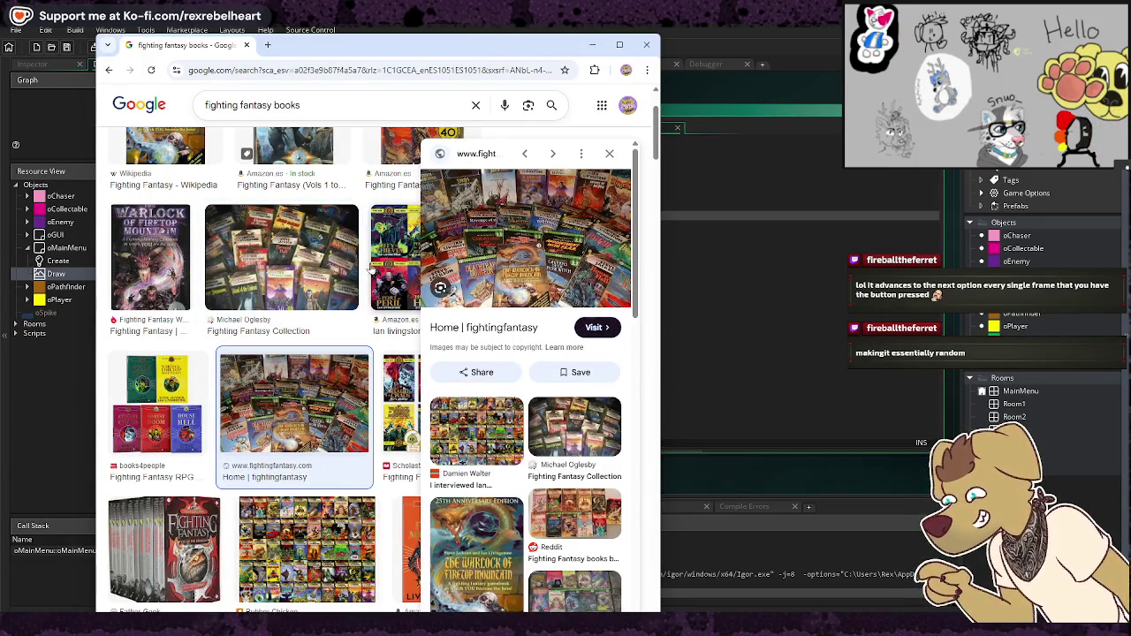
{"action": "scroll", "coordinate": [371, 270], "scroll_direction": "up", "scroll_amount": 2}
{"action": "left_click", "coordinate": [297, 245]}
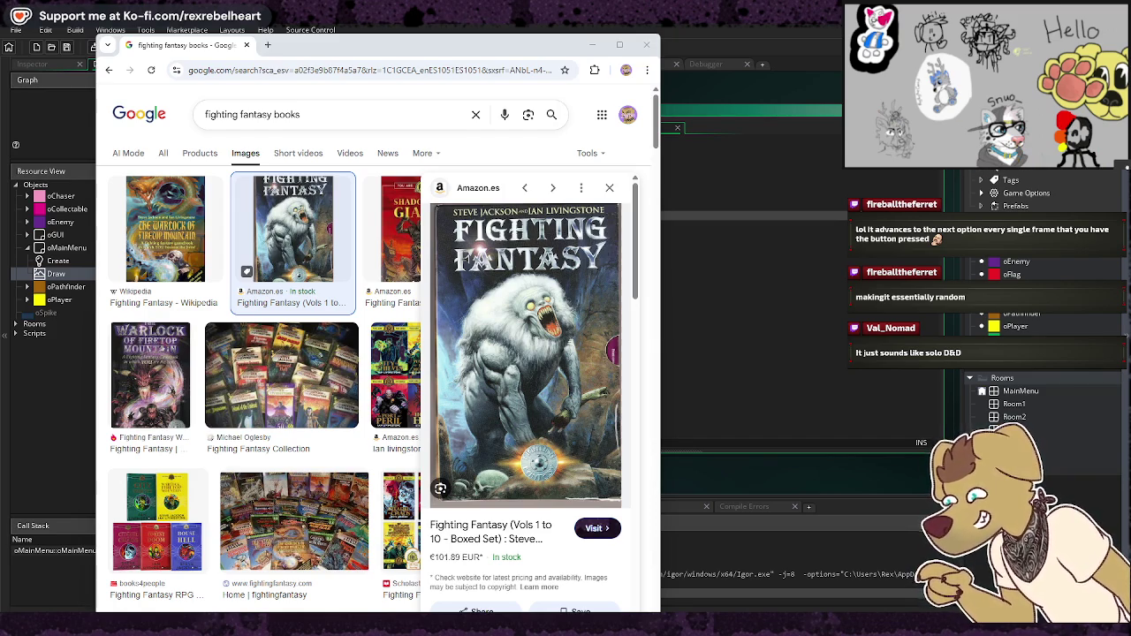
Step: Switch to the 'fighting fantasy books' window and preview The Warlock of Firetop Mountain cover from Titannica
{"action": "mouse_move", "coordinate": [487, 49]}
{"action": "left_mouse_down"}
{"action": "mouse_move", "coordinate": [738, 49]}
{"action": "mouse_move", "coordinate": [612, 42]}
{"action": "mouse_move", "coordinate": [503, 61]}
{"action": "mouse_move", "coordinate": [429, 50]}
{"action": "mouse_move", "coordinate": [425, 26]}
{"action": "left_mouse_up"}
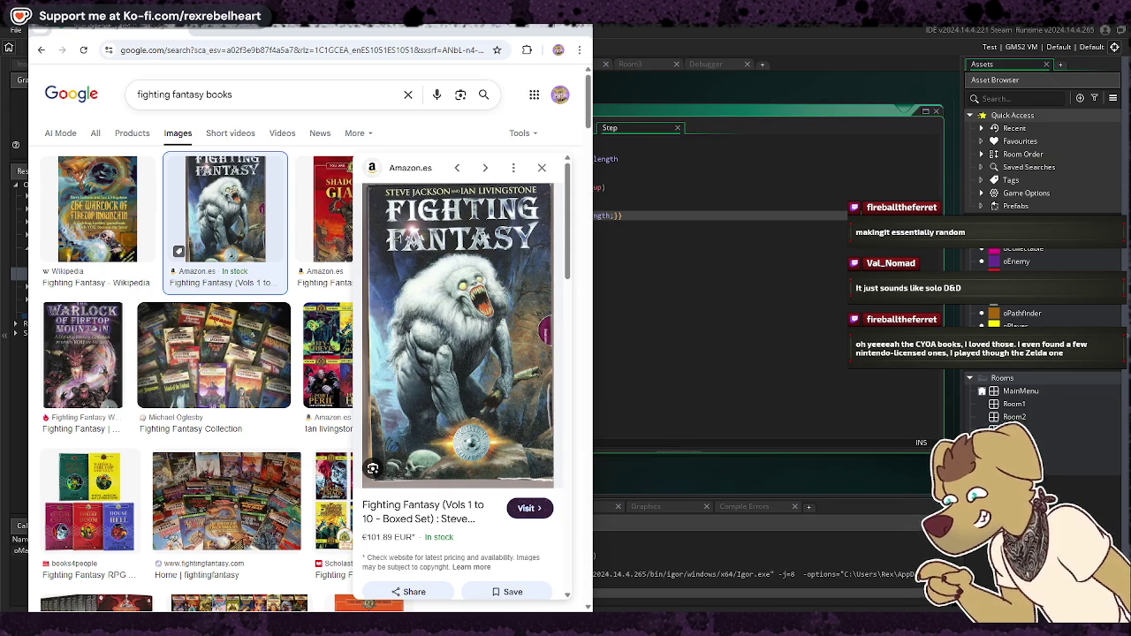
{"action": "key", "text": "alt+Tab"}
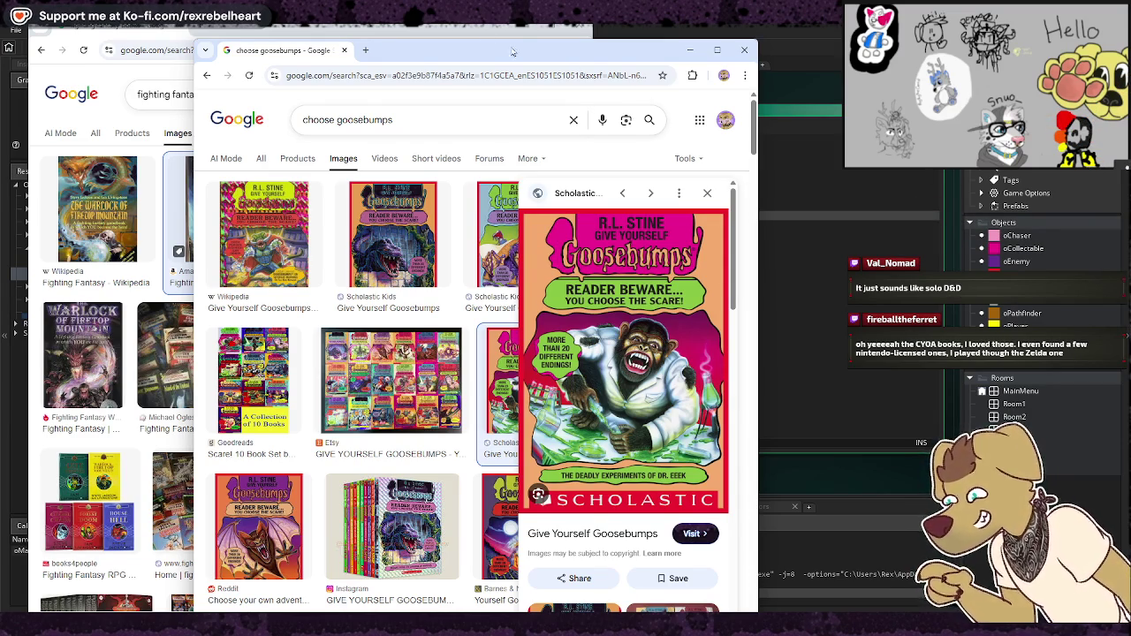
{"action": "left_click", "coordinate": [454, 33]}
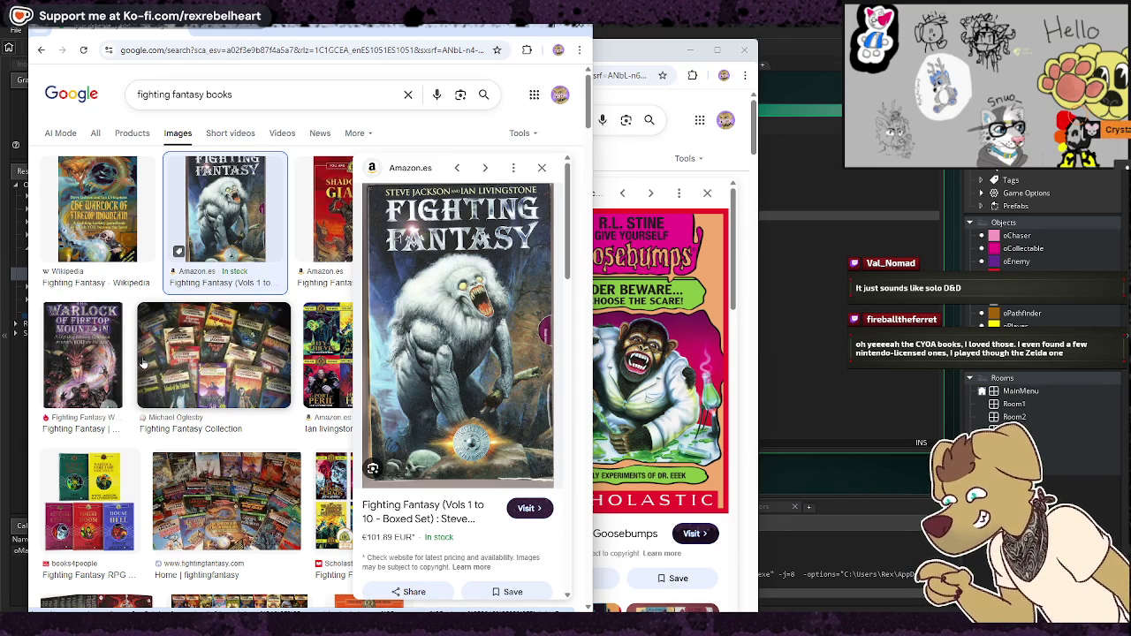
{"action": "left_click", "coordinate": [109, 360]}
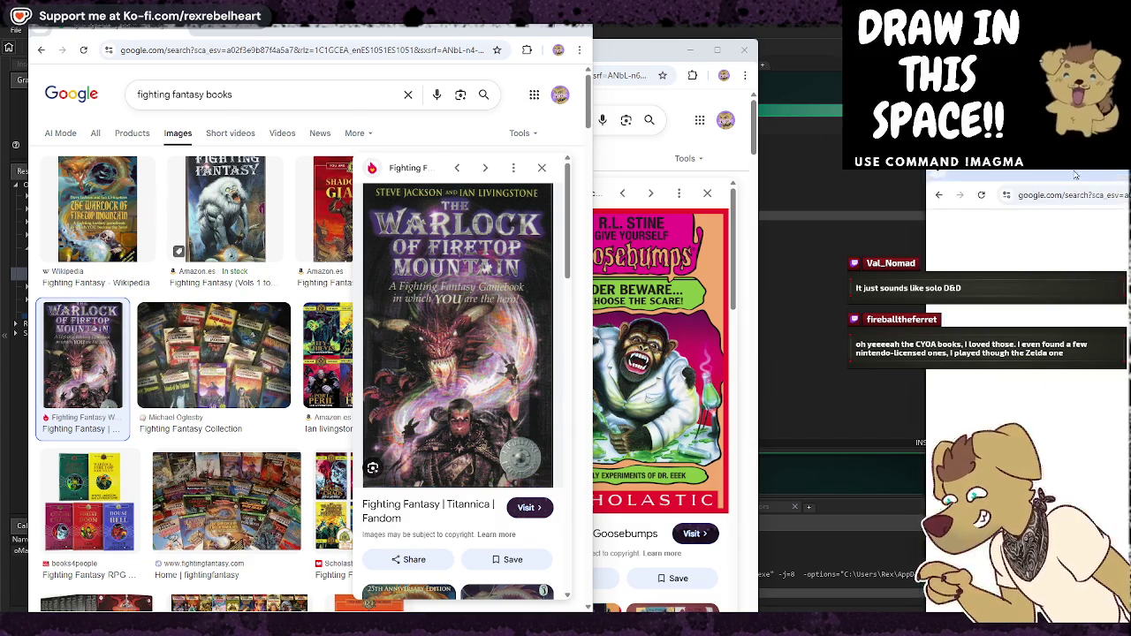
Step: Preview the Zelda Dungeon Game Boy books image and open its Oracle of Ages article
{"action": "left_click_drag", "start_coordinate": [671, 50], "coordinate": [744, 80]}
{"action": "scroll", "coordinate": [644, 323], "scroll_direction": "down", "scroll_amount": 2}
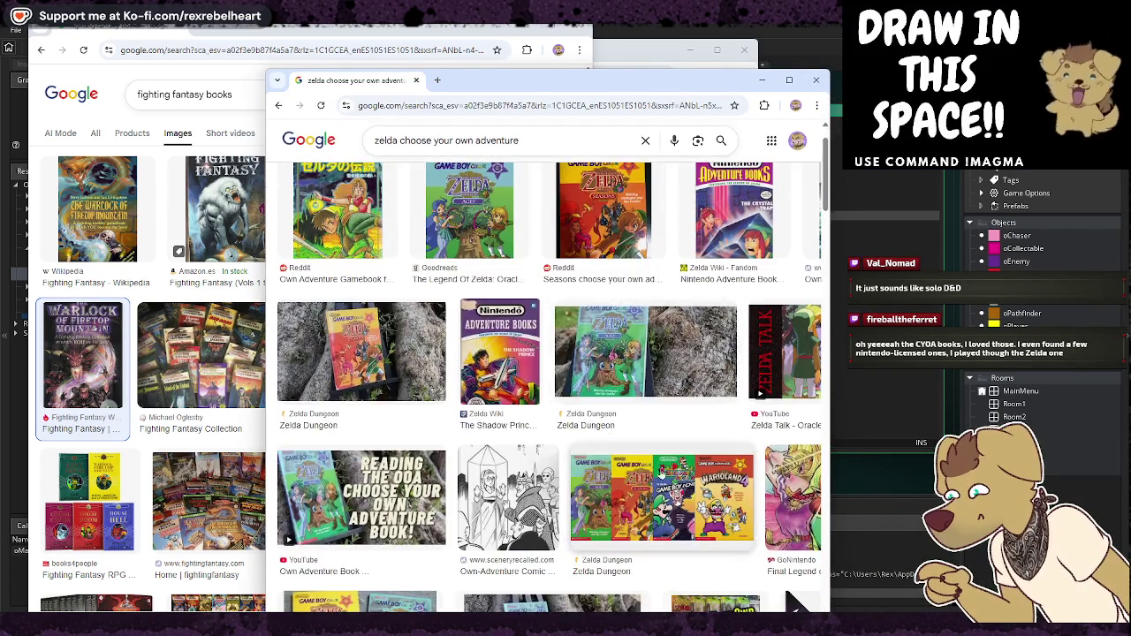
{"action": "left_click", "coordinate": [658, 500]}
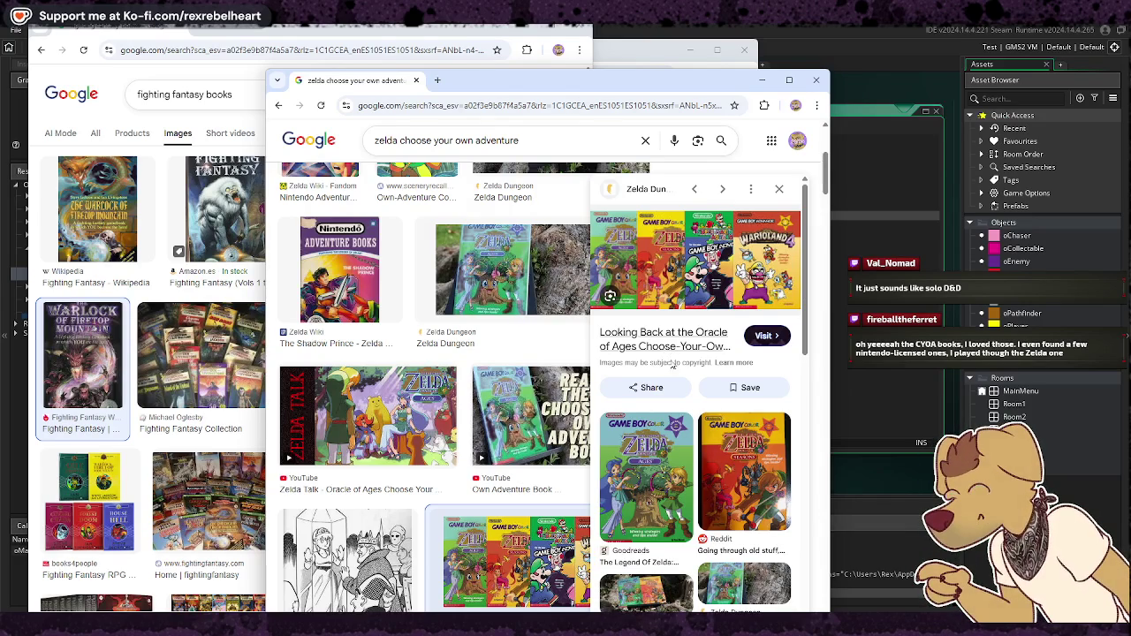
{"action": "left_click", "coordinate": [661, 346]}
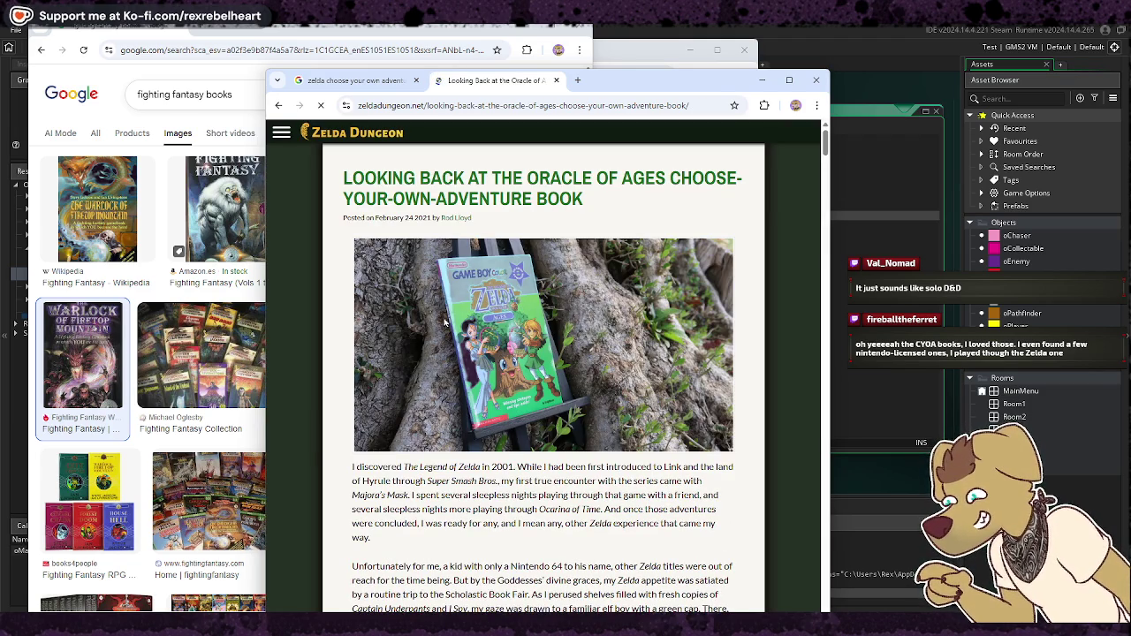
Step: Scroll through the article's four Scholastic Zelda books, then return to the Fighting Fantasy window
{"action": "scroll", "coordinate": [562, 347], "scroll_direction": "down", "scroll_amount": 10}
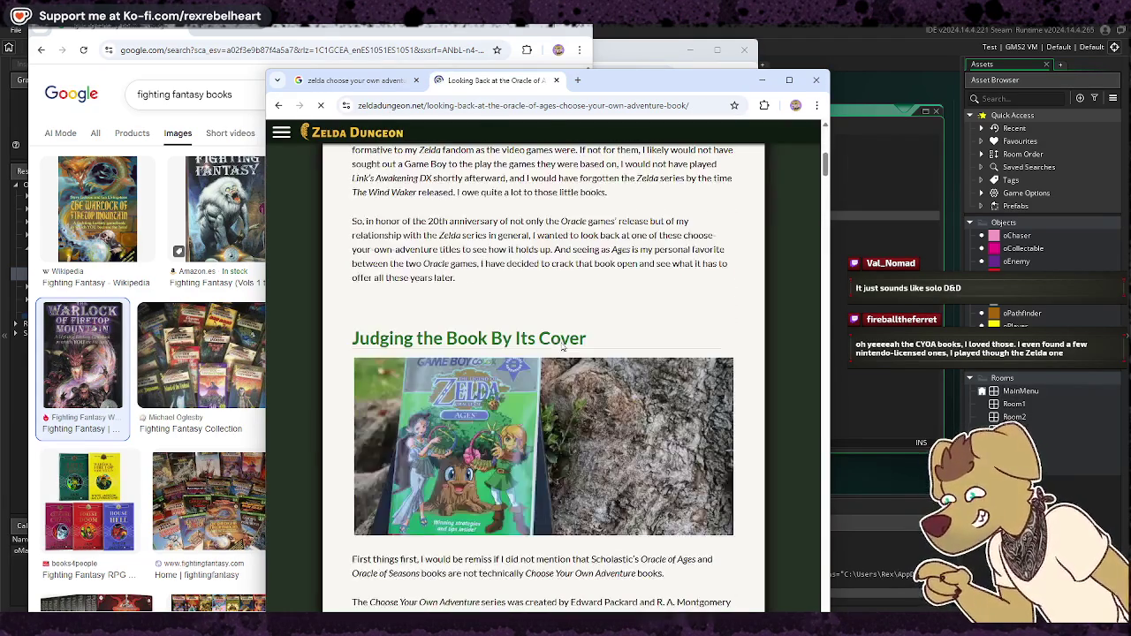
{"action": "scroll", "coordinate": [562, 346], "scroll_direction": "down", "scroll_amount": 5}
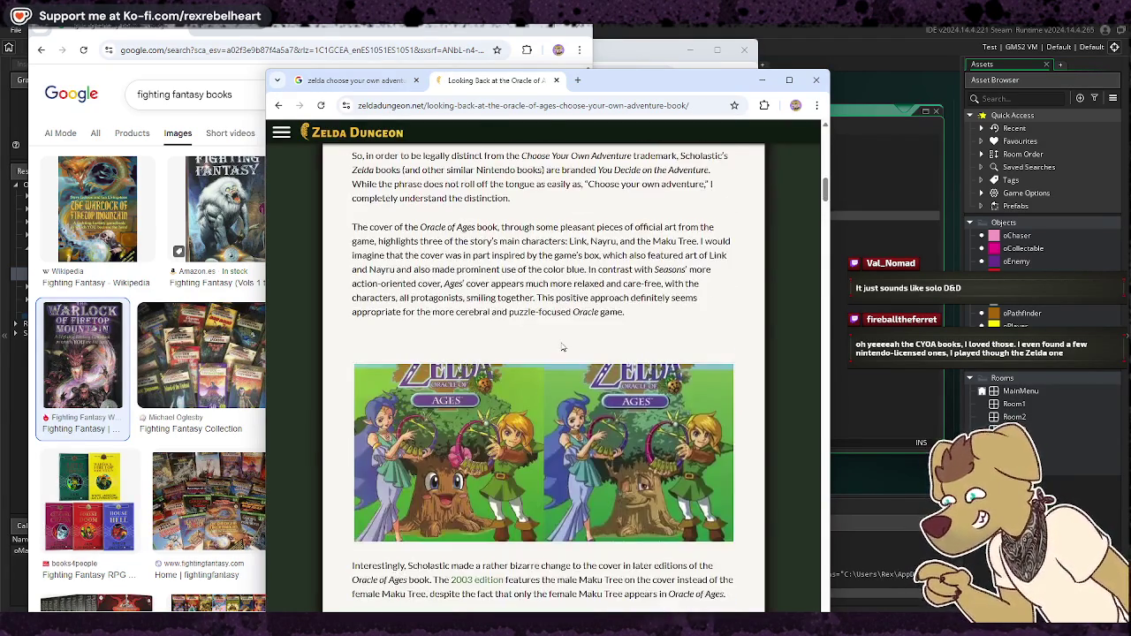
{"action": "scroll", "coordinate": [562, 346], "scroll_direction": "down", "scroll_amount": 15}
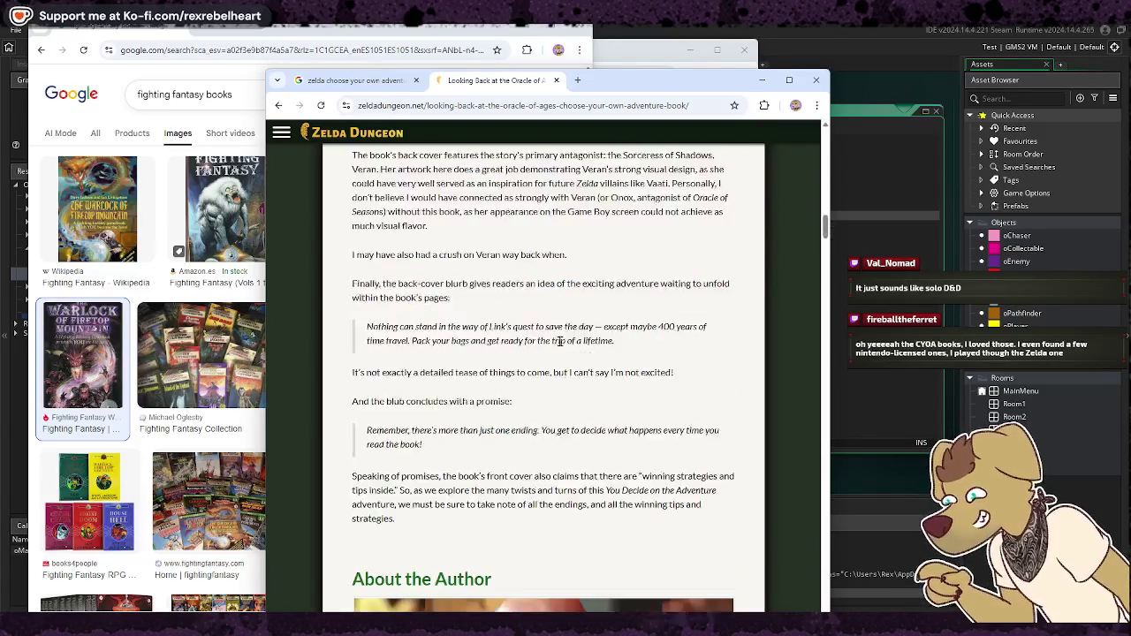
{"action": "scroll", "coordinate": [559, 342], "scroll_direction": "down", "scroll_amount": 5}
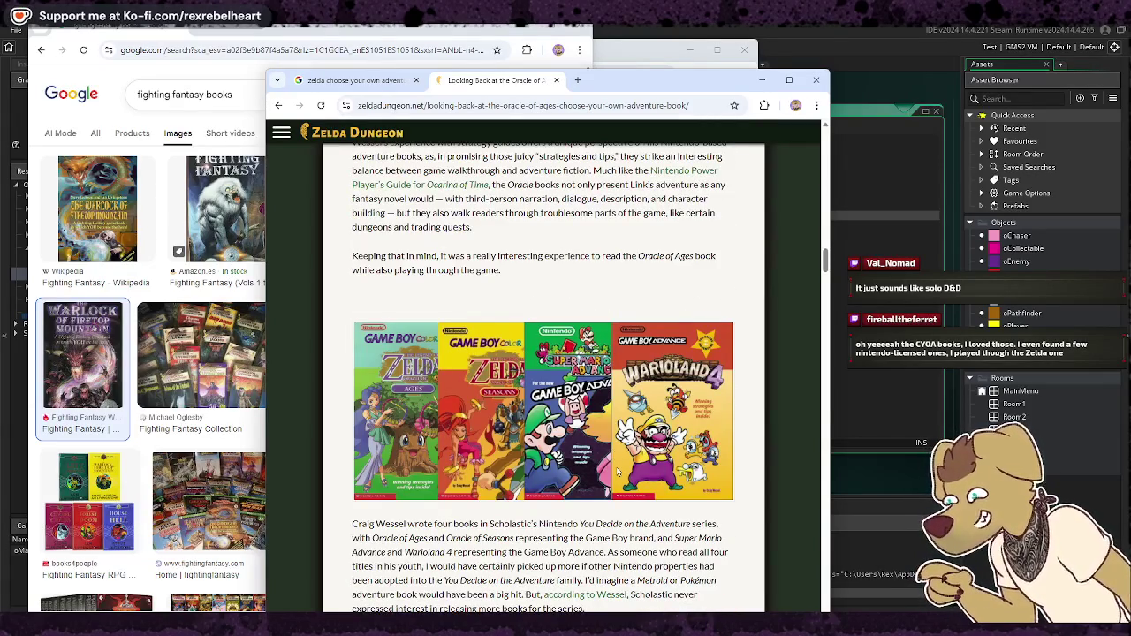
{"action": "scroll", "coordinate": [617, 473], "scroll_direction": "down", "scroll_amount": 2}
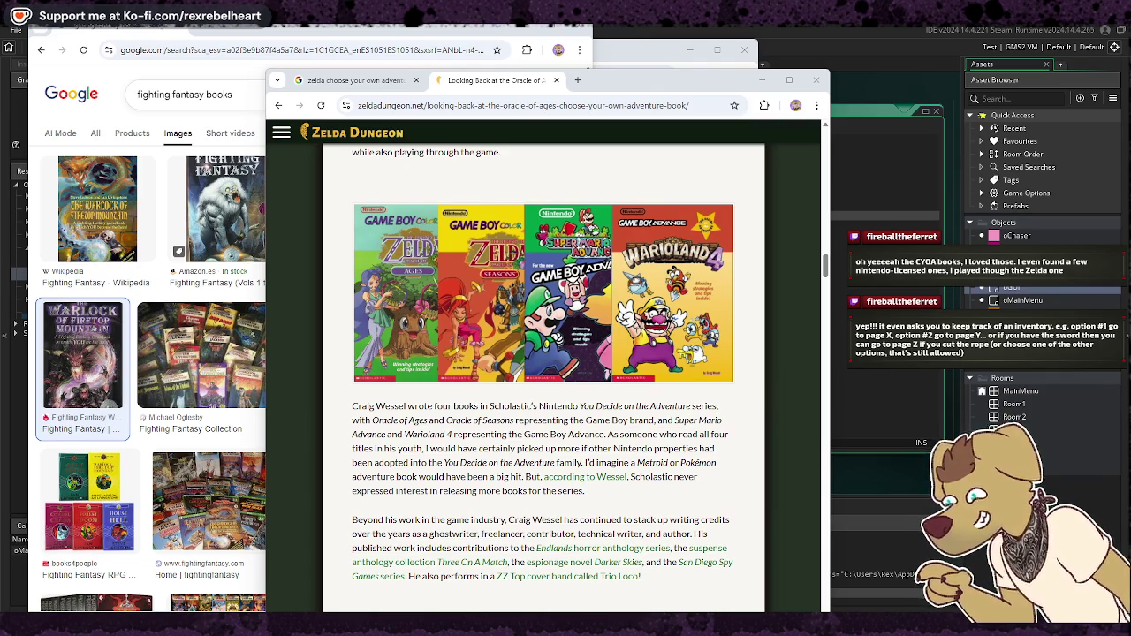
{"action": "left_click", "coordinate": [340, 40]}
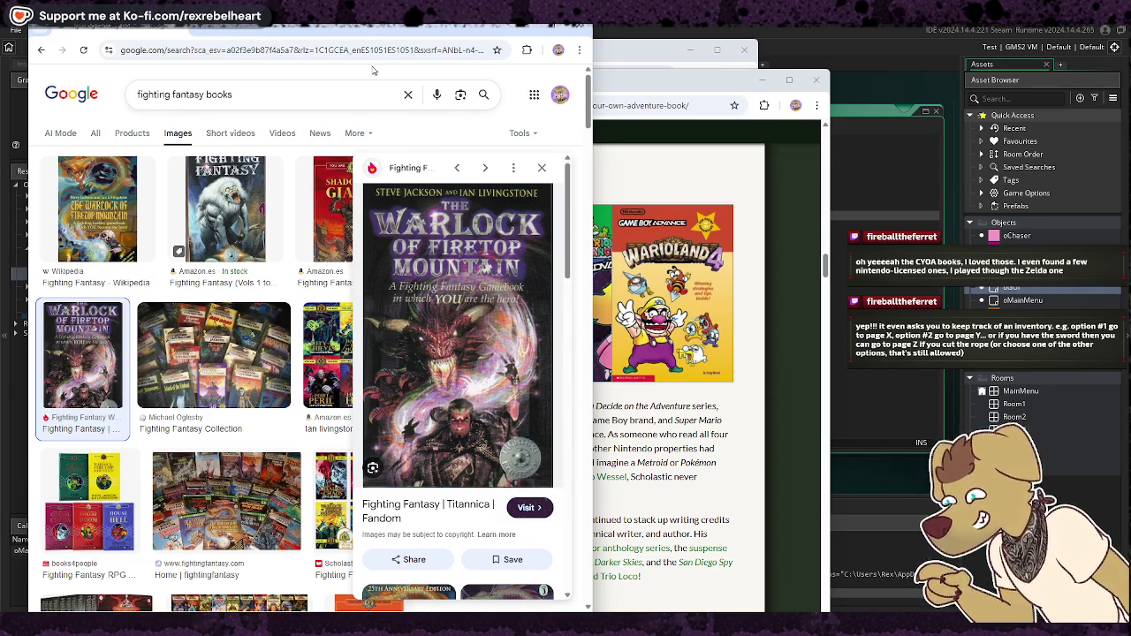
Step: Move the Fighting Fantasy window aside and cycle windows until the Zelda adventure-book results are in front
{"action": "left_click_drag", "start_coordinate": [367, 33], "coordinate": [424, 105]}
{"action": "left_click", "coordinate": [411, 83]}
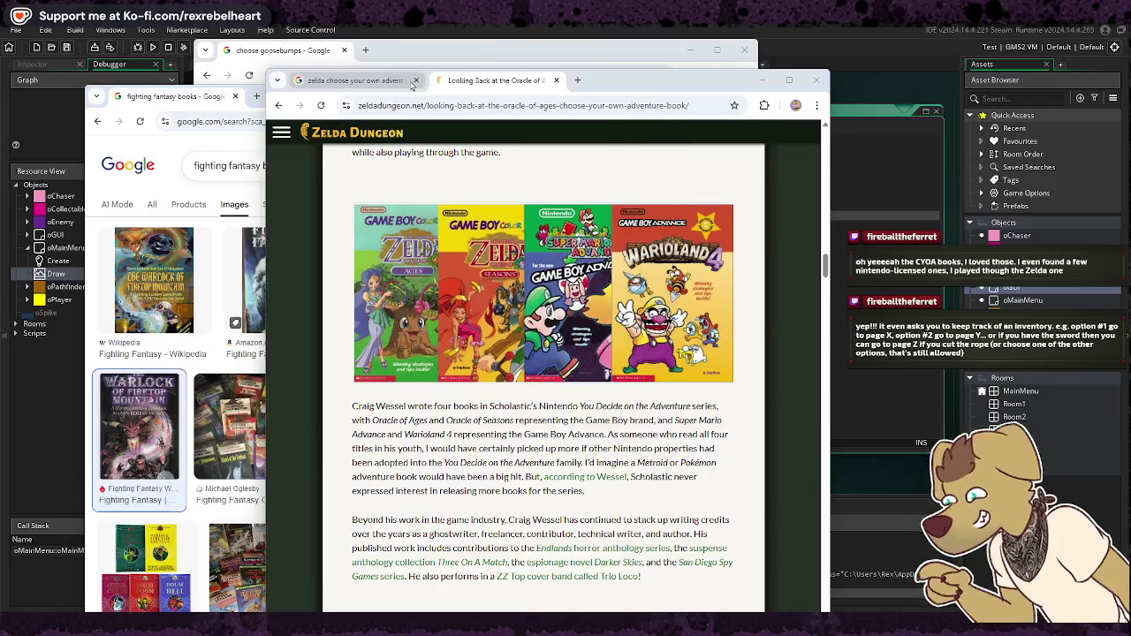
{"action": "left_click", "coordinate": [420, 64]}
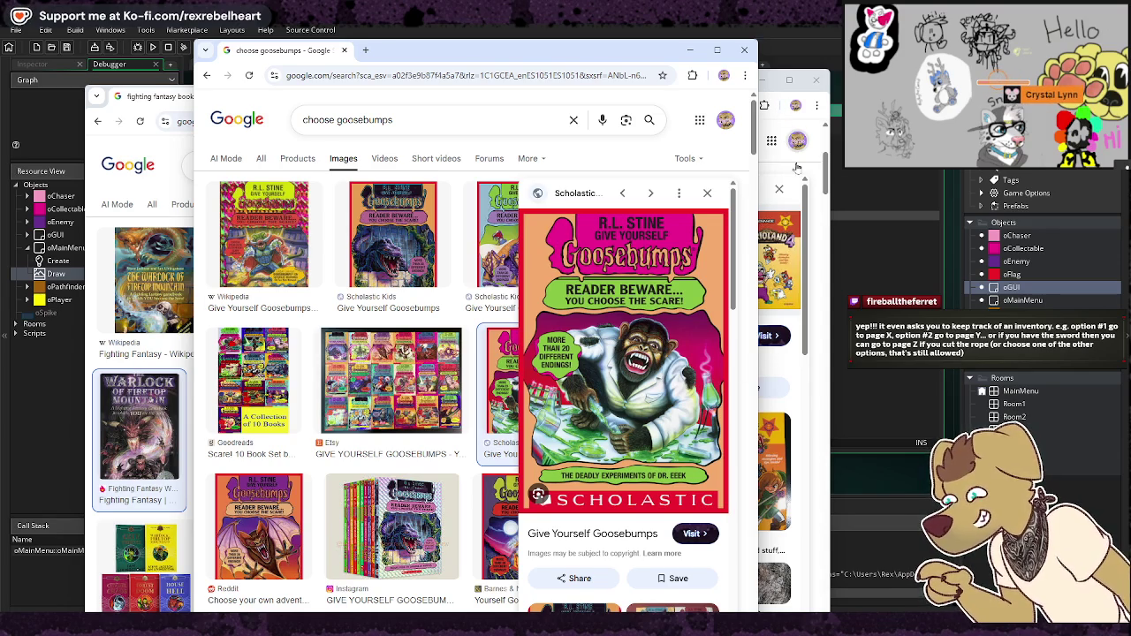
{"action": "left_click", "coordinate": [818, 185]}
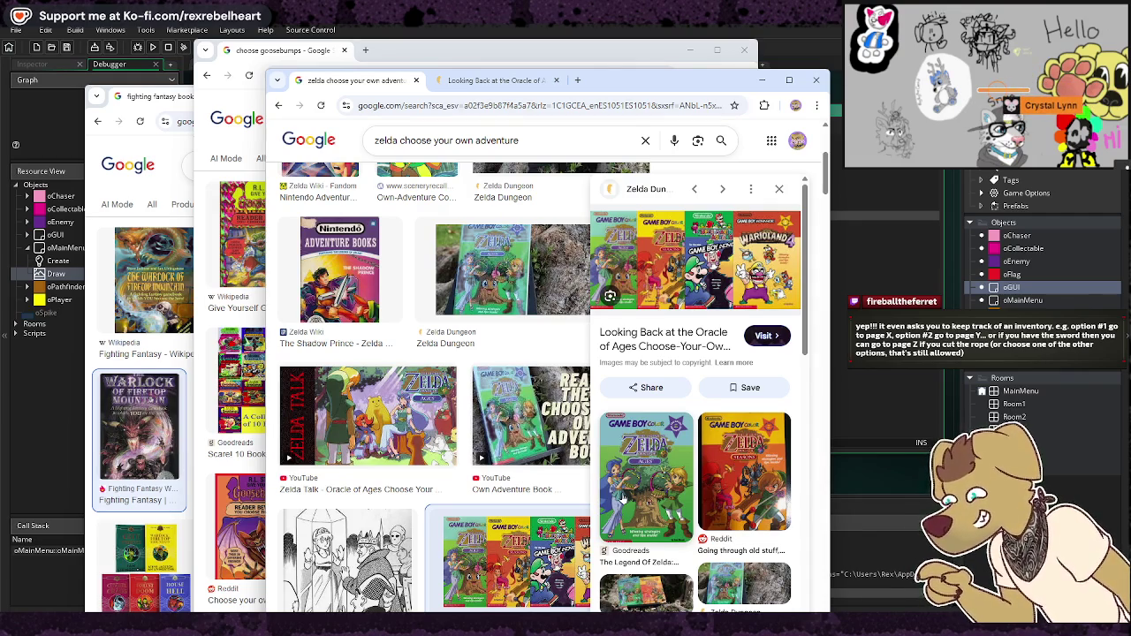
Step: Browse related images via Nintendo Adventure Books Double Trouble to preview Goodreads' Doors to Doom cover
{"action": "scroll", "coordinate": [629, 513], "scroll_direction": "down", "scroll_amount": 3}
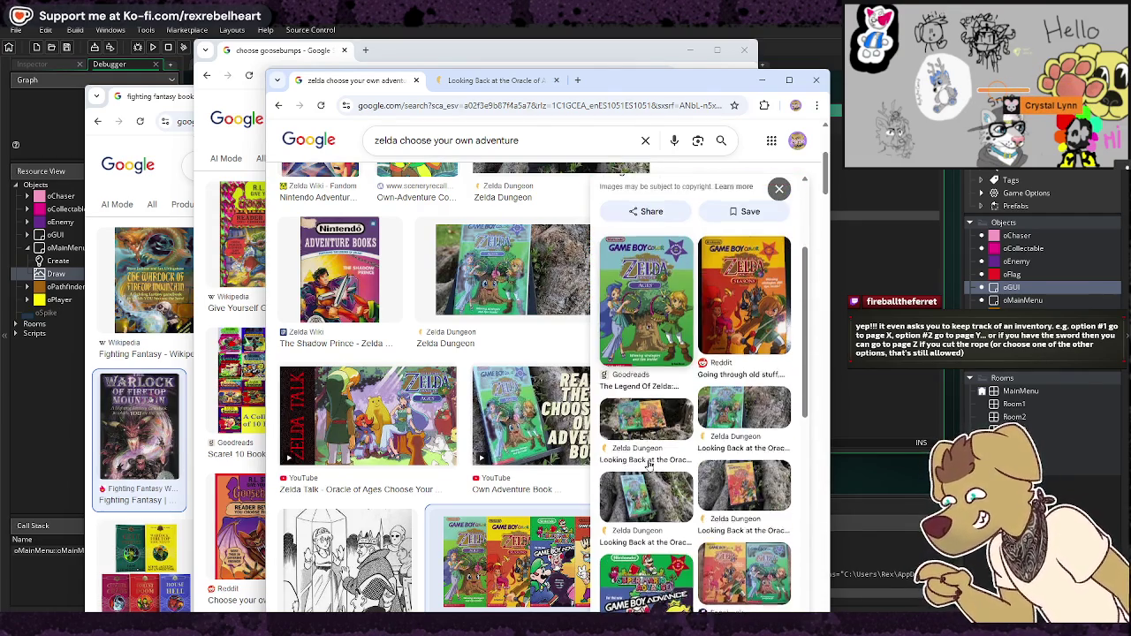
{"action": "scroll", "coordinate": [650, 464], "scroll_direction": "down", "scroll_amount": 5}
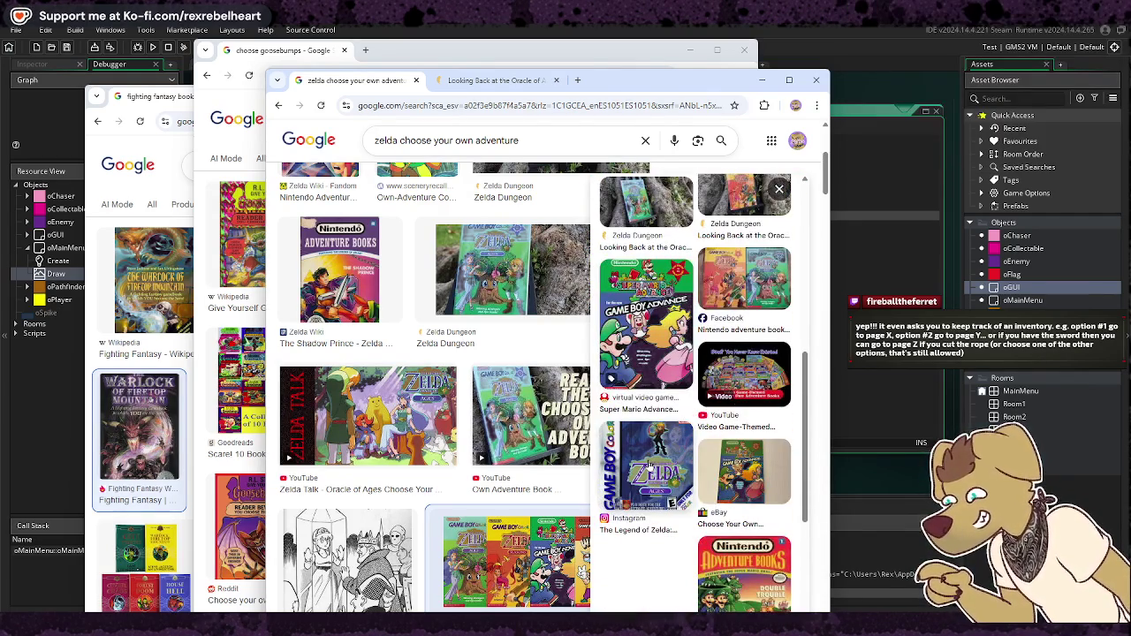
{"action": "scroll", "coordinate": [647, 463], "scroll_direction": "down", "scroll_amount": 2}
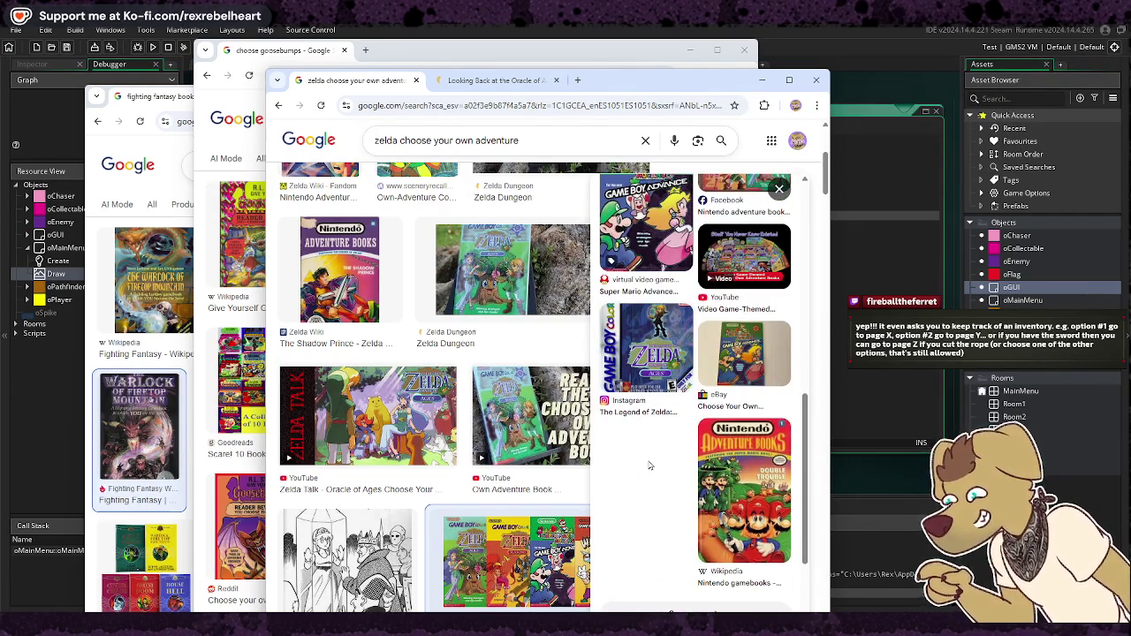
{"action": "left_click", "coordinate": [726, 468]}
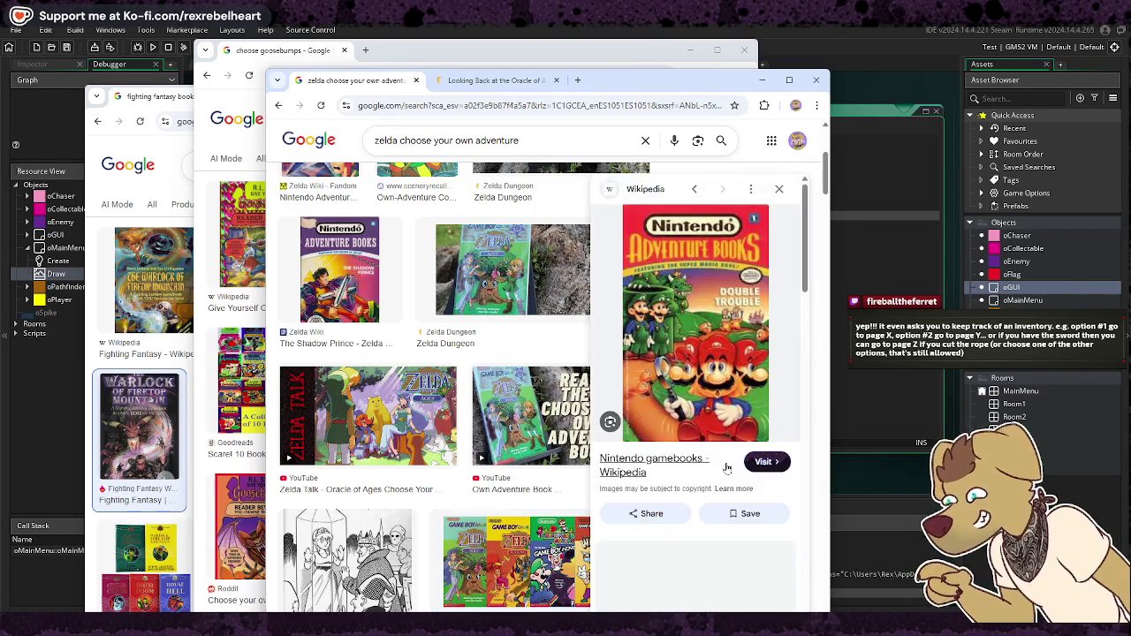
{"action": "scroll", "coordinate": [691, 374], "scroll_direction": "down", "scroll_amount": 5}
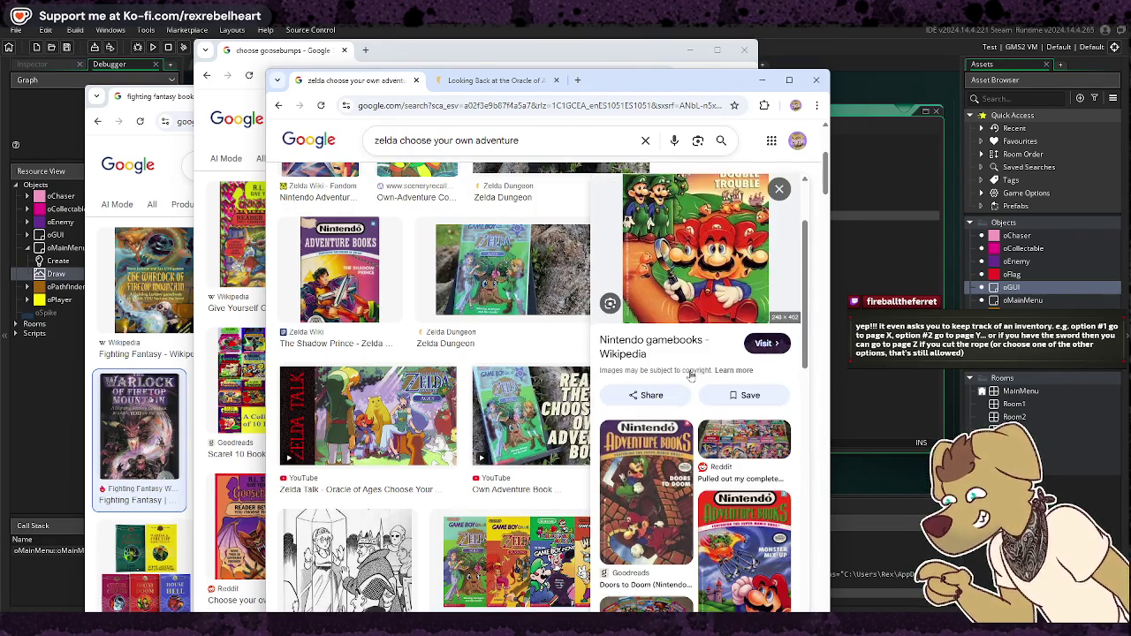
{"action": "scroll", "coordinate": [615, 383], "scroll_direction": "up", "scroll_amount": 5}
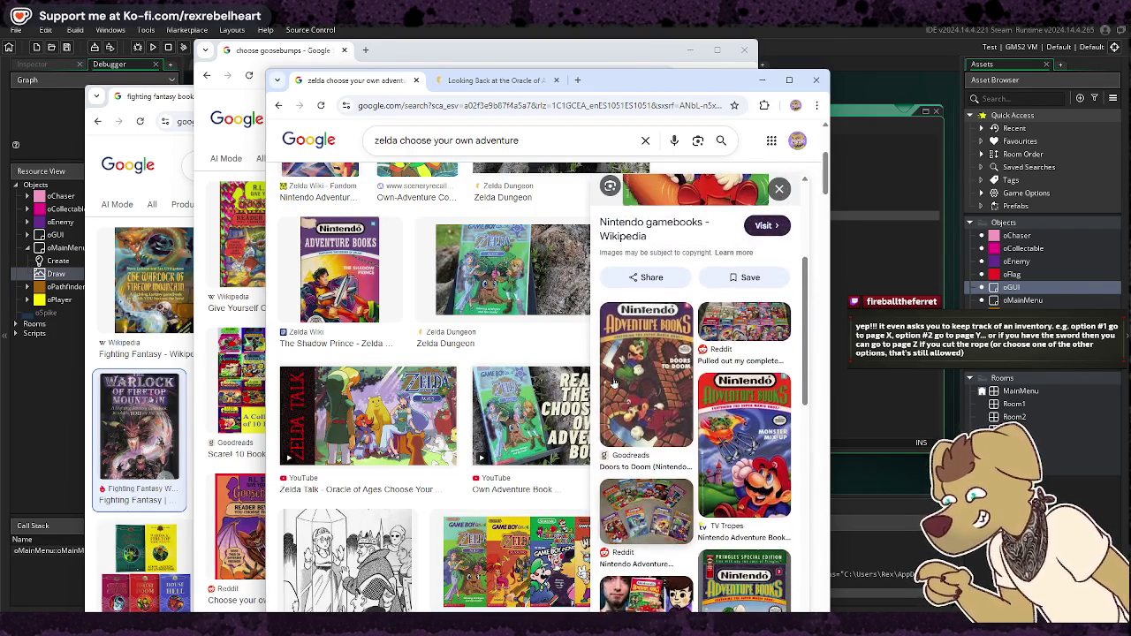
{"action": "left_click", "coordinate": [610, 382]}
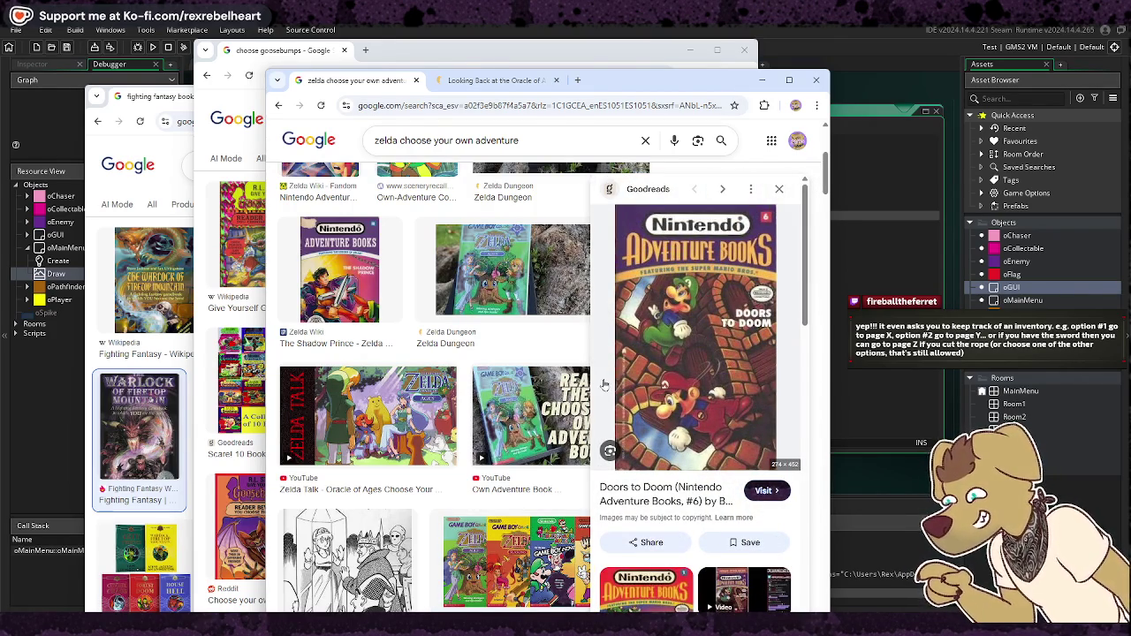